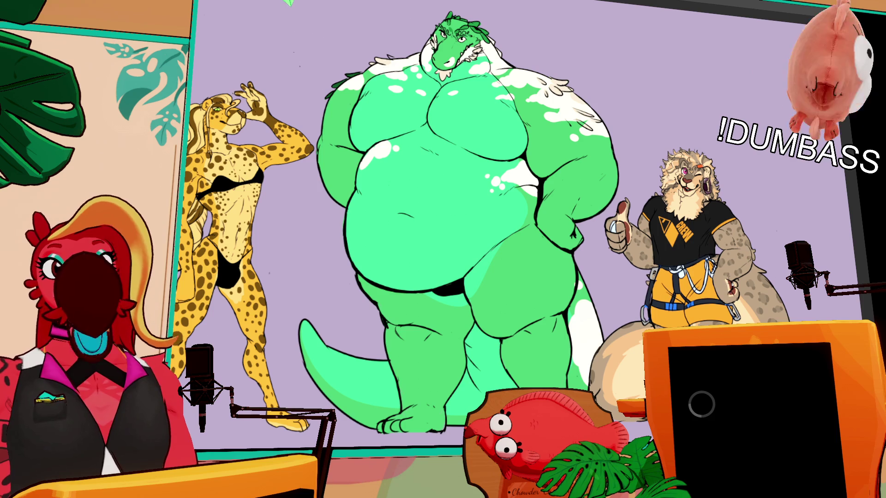
scroll(525, 214, "up", 1)
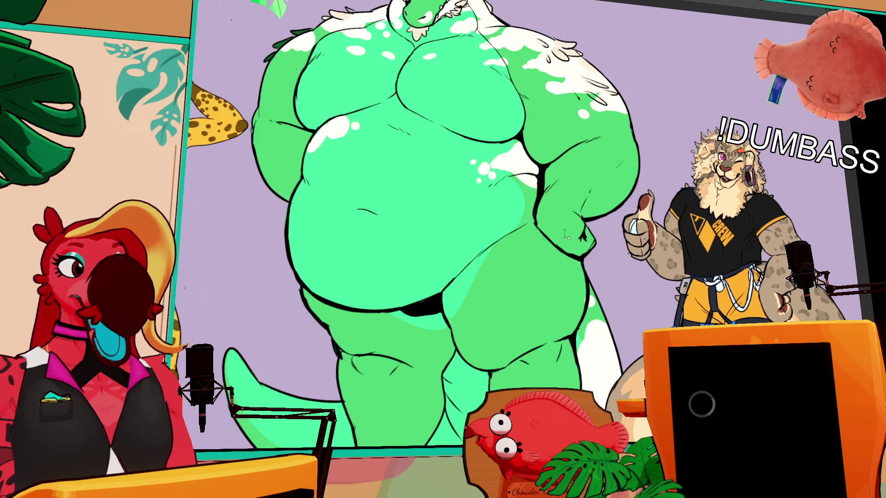
scroll(595, 239, "up", 1)
scroll(632, 238, "down", 1)
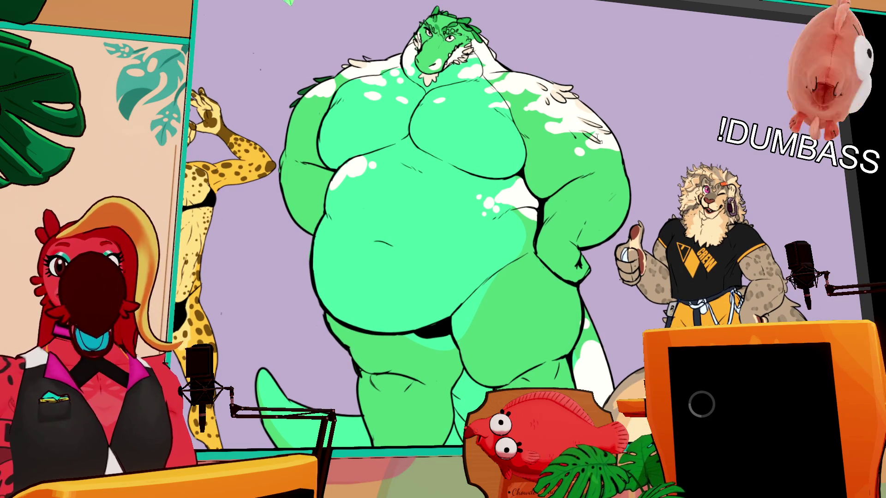
Step: Show the hidden palettes again with Tab and expand a character layer folder
key("Tab")
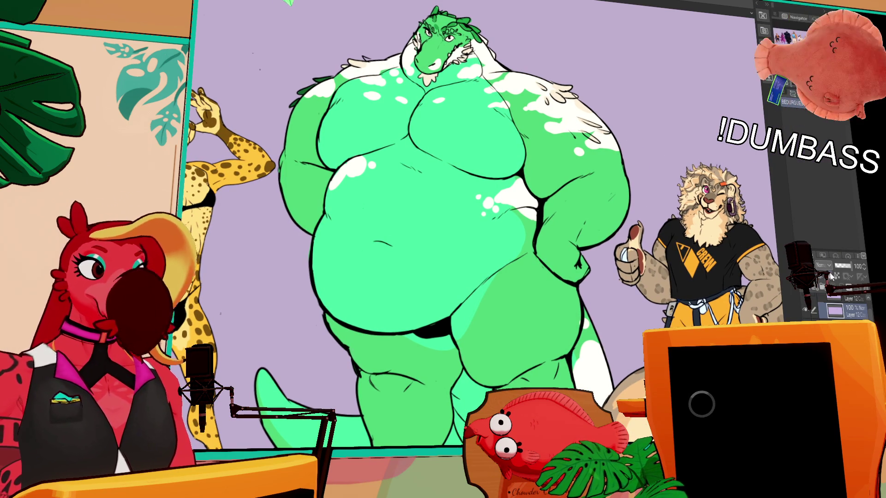
left_click(829, 299)
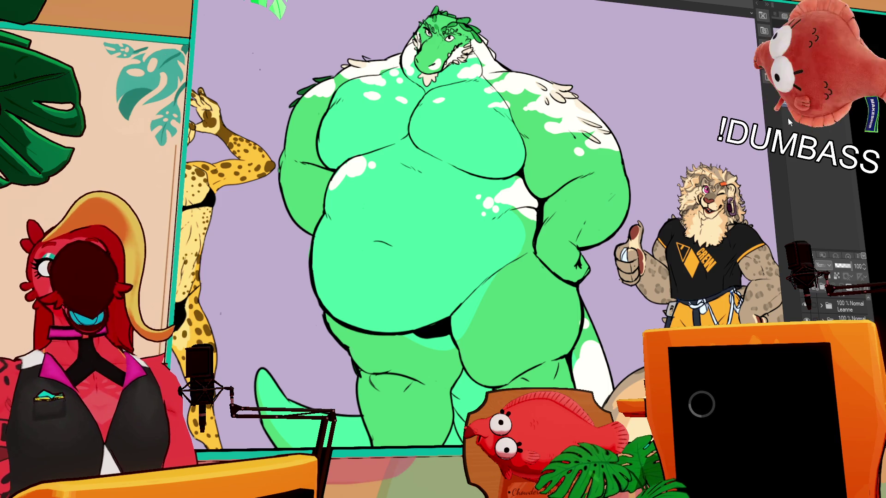
scroll(750, 178, "down", 2)
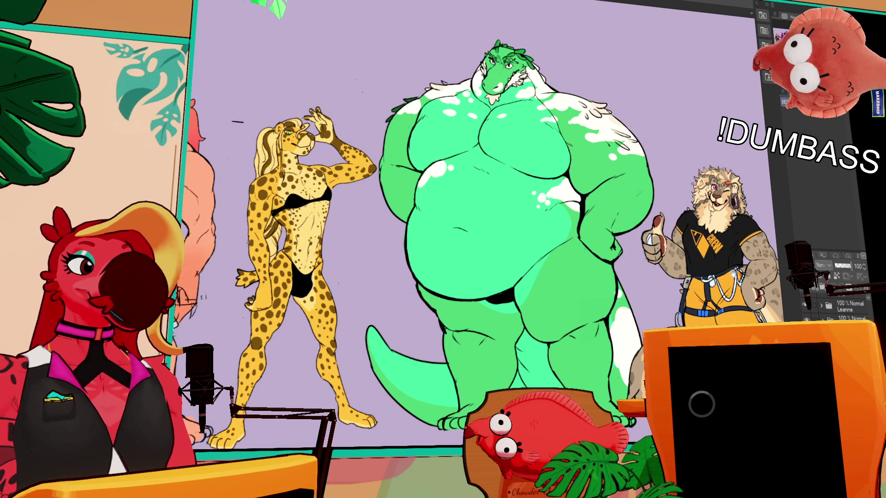
scroll(484, 243, "right", 2)
Step: Select a different layer folder in the Layer palette to expand it
left_click(843, 309)
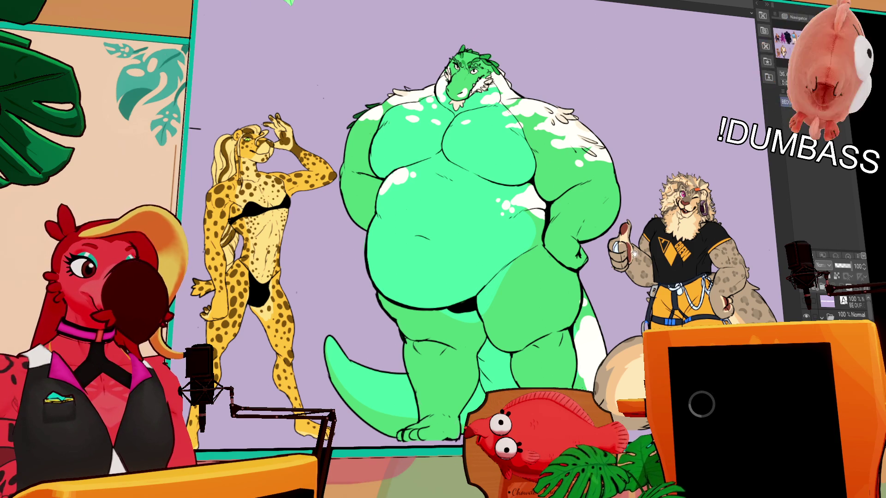
left_click_drag(556, 174, 581, 244)
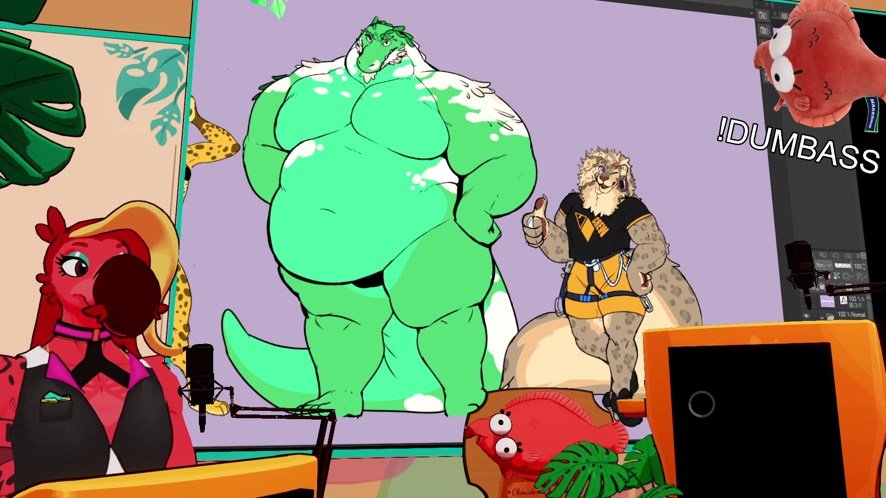
scroll(541, 196, "up", 5)
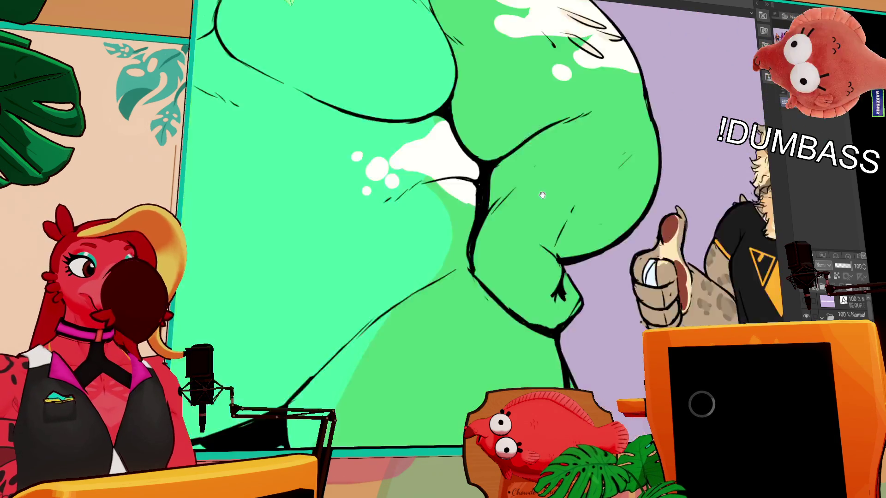
scroll(542, 196, "down", 5)
left_click_drag(542, 196, 712, 249)
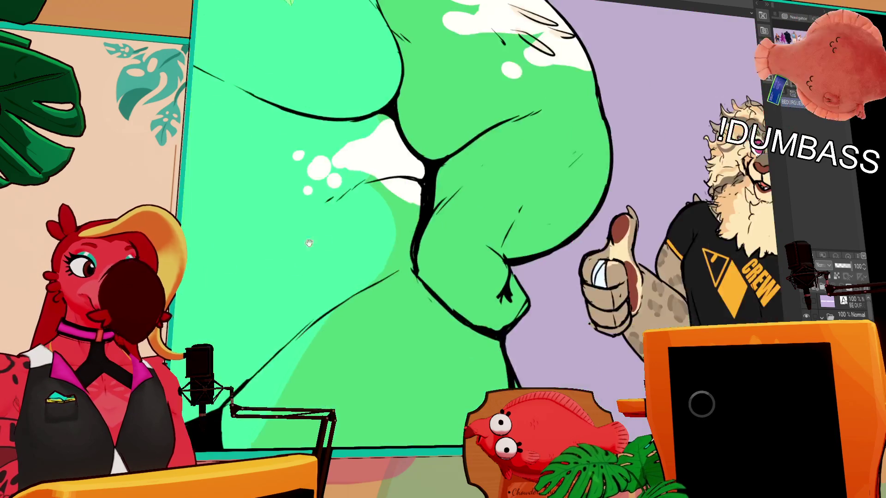
left_click_drag(751, 295, 656, 224)
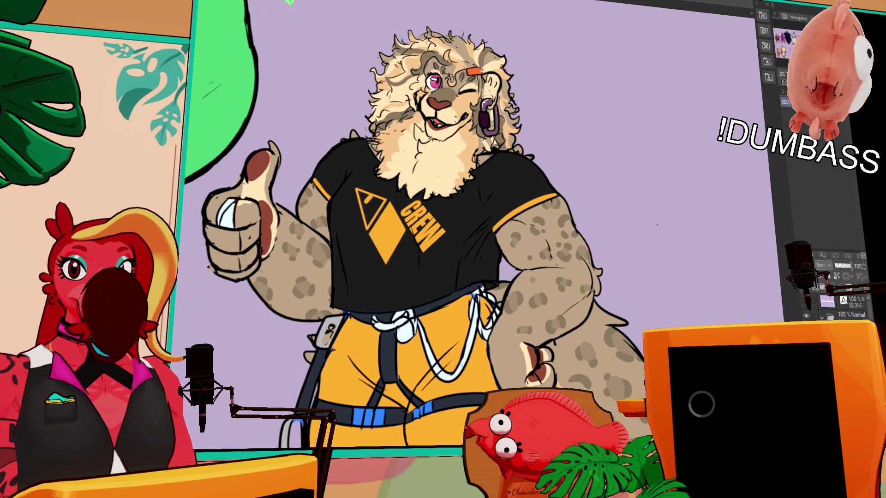
key("ctrl+Tab")
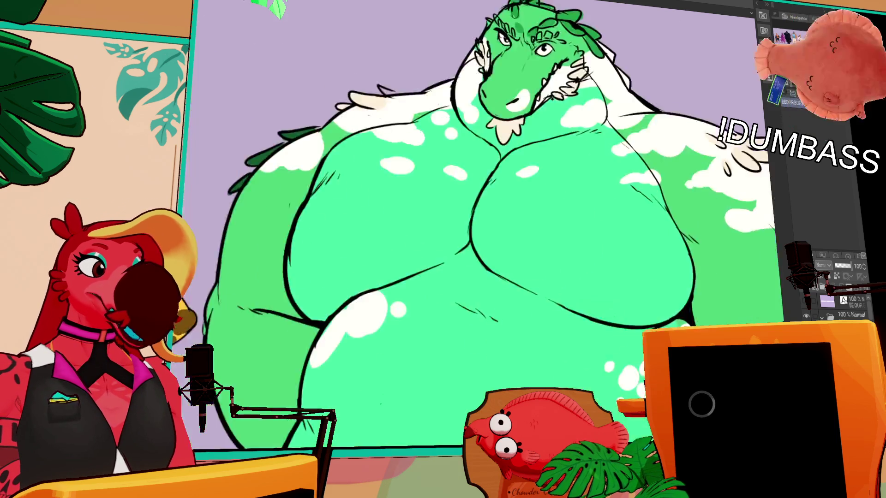
scroll(536, 253, "up", 2)
left_click_drag(536, 249, 536, 223)
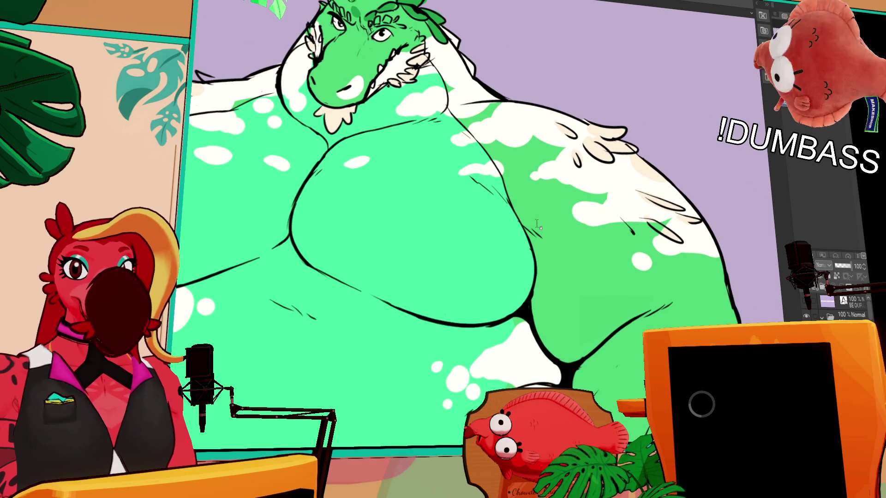
scroll(537, 224, "down", 3)
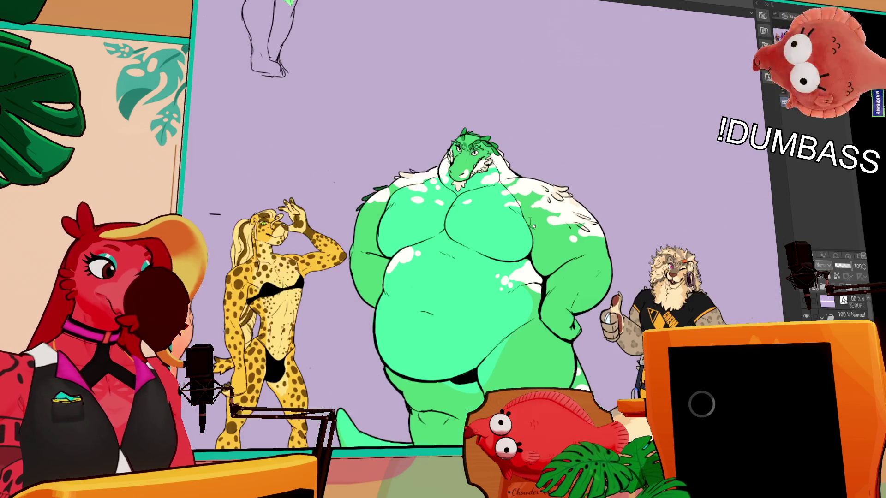
scroll(606, 224, "left", 5)
scroll(606, 224, "up", 1)
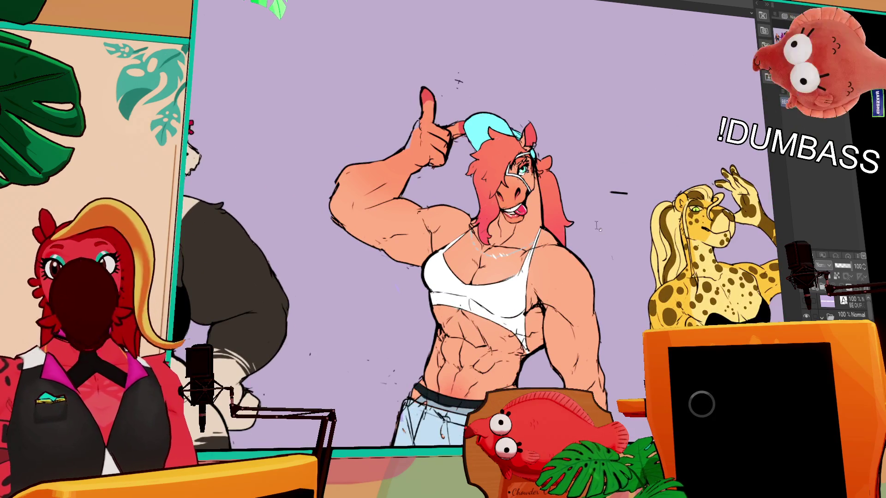
scroll(597, 282, "up", 1)
left_click_drag(597, 282, 564, 236)
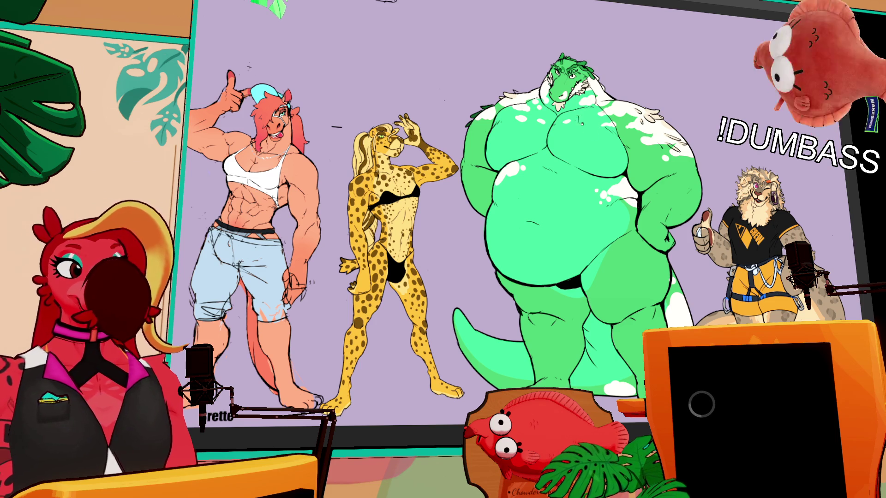
scroll(594, 162, "up", 2)
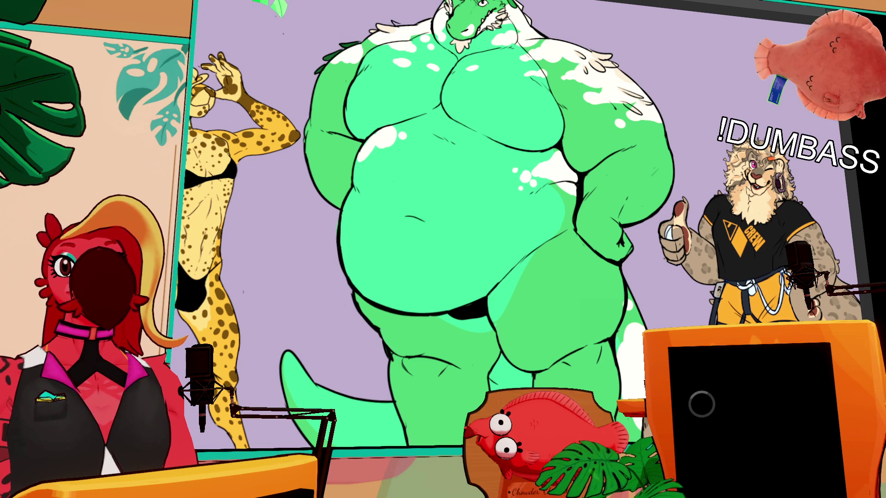
scroll(476, 143, "up", 3)
scroll(476, 142, "up", 1)
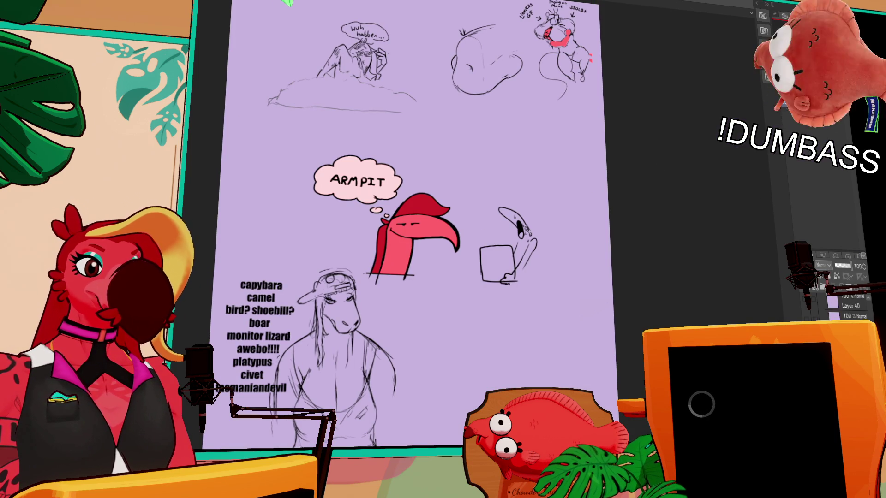
Step: Merge Layer 40 down, select another layer and paste a copy of it
key("ctrl+e")
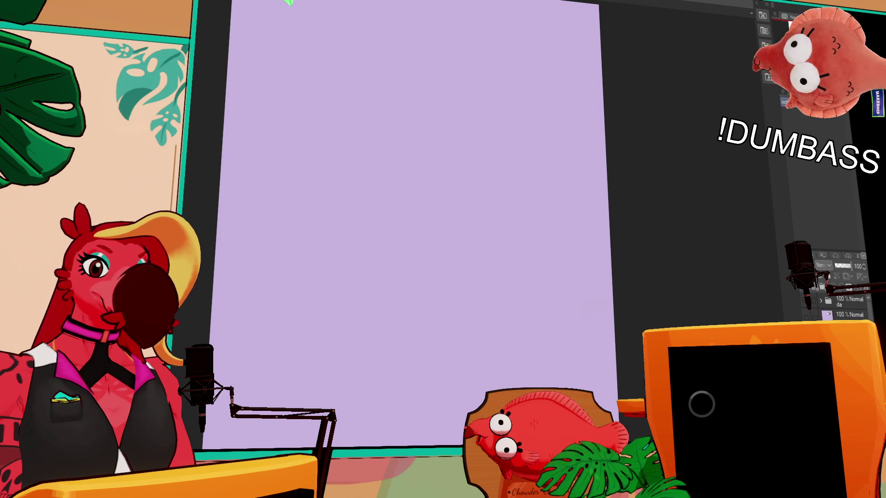
left_click(845, 302)
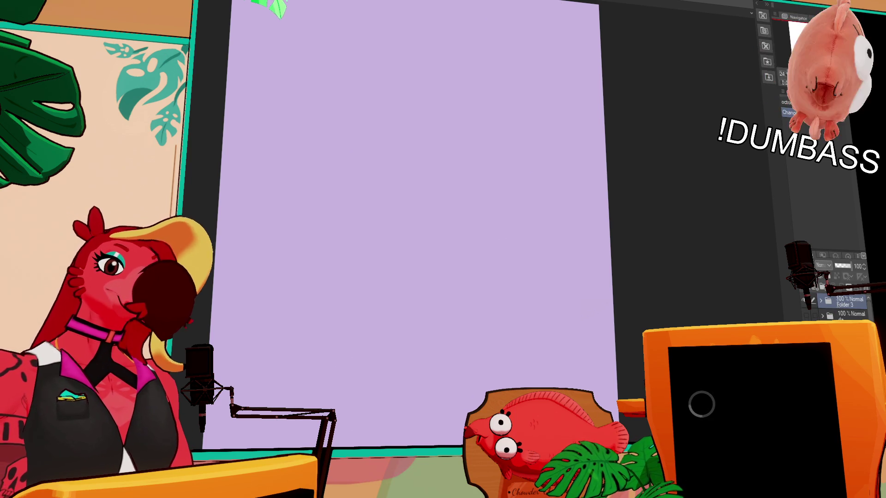
key("ctrl+v")
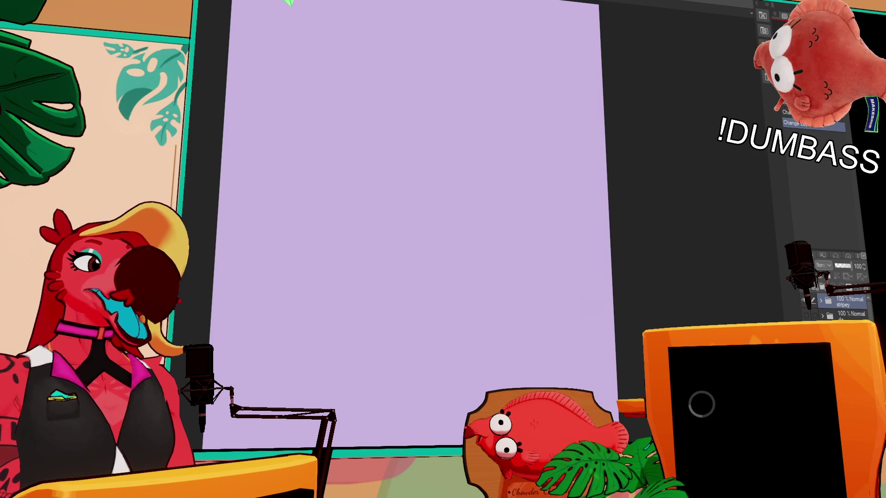
scroll(577, 206, "down", 2)
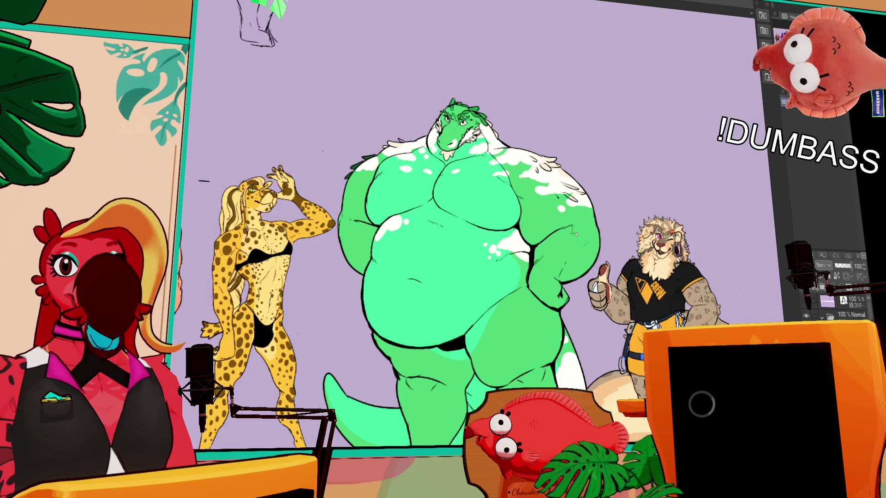
scroll(554, 163, "down", 2)
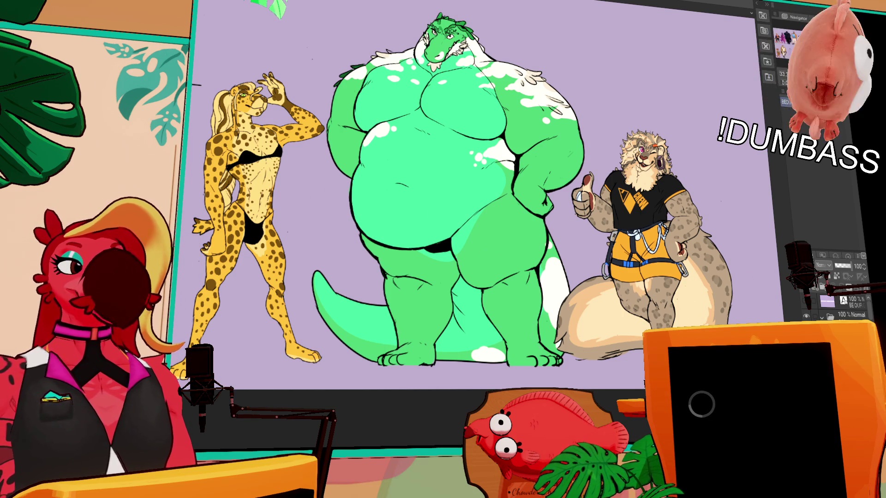
scroll(837, 308, "down", 3)
scroll(837, 308, "down", 2)
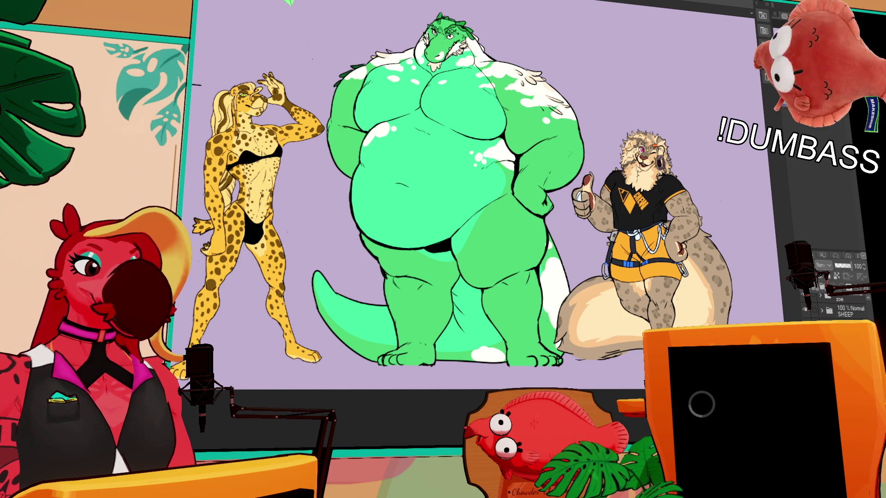
scroll(837, 308, "down", 2)
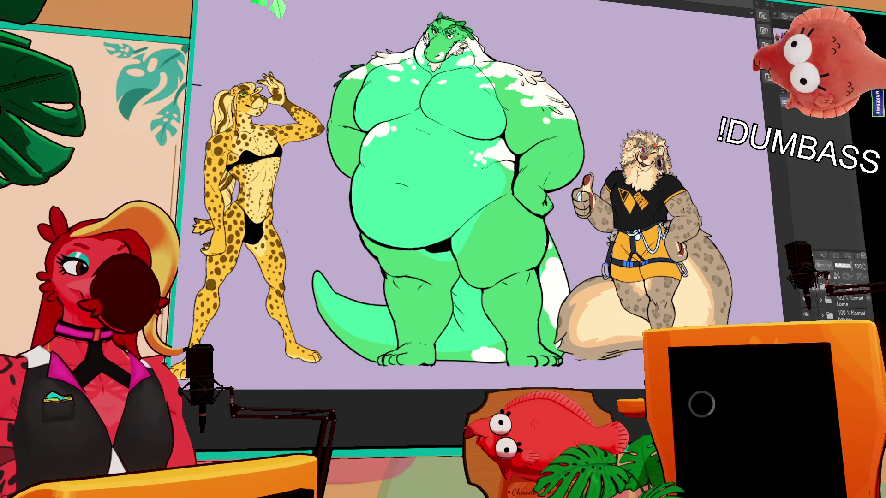
scroll(837, 308, "down", 1)
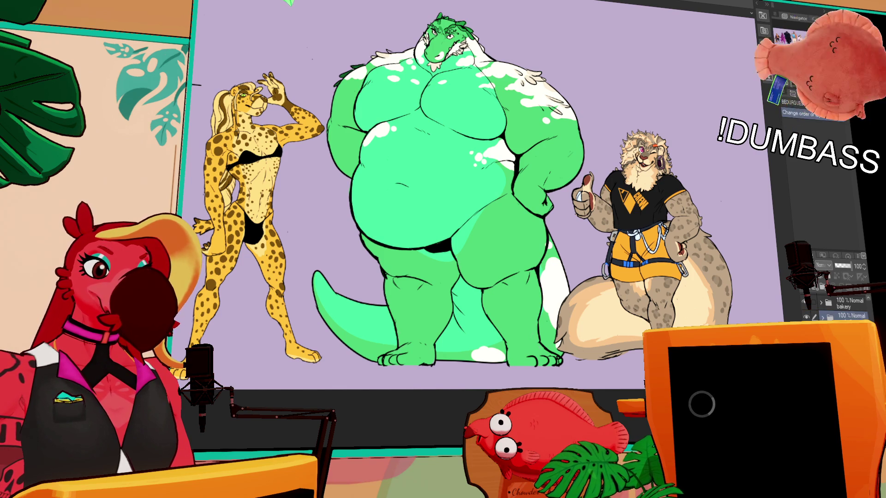
scroll(837, 308, "down", 2)
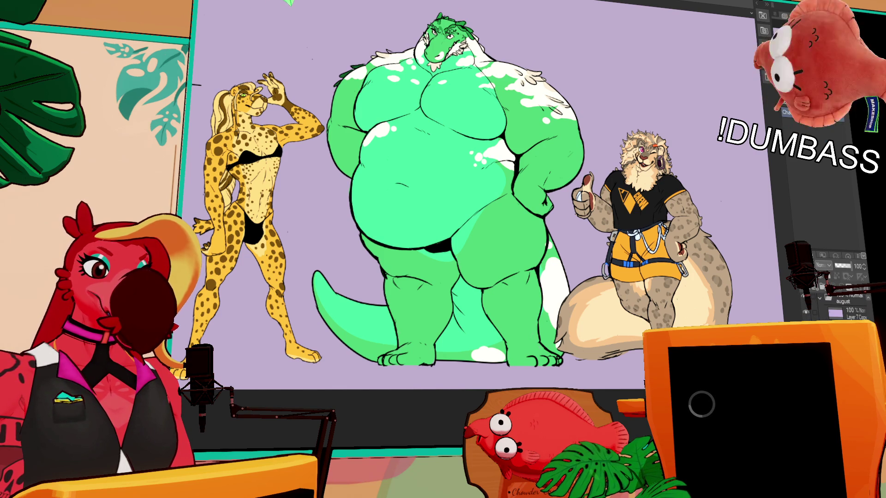
scroll(837, 308, "down", 1)
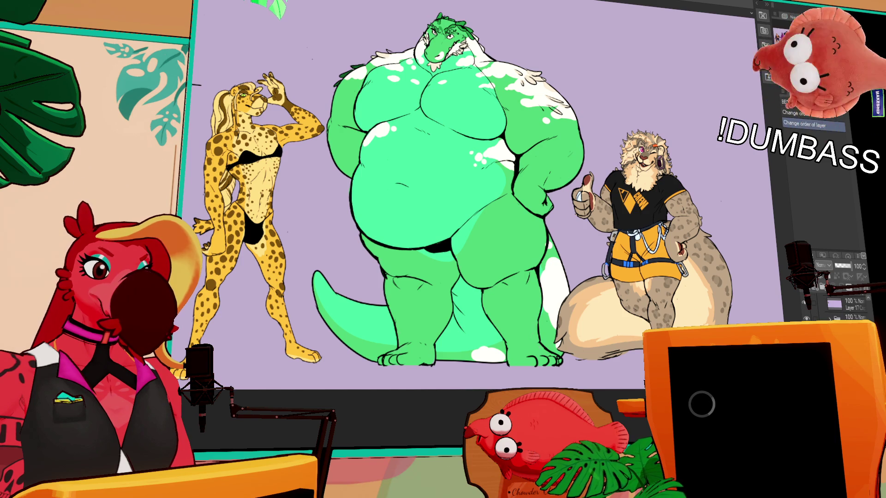
scroll(837, 308, "down", 1)
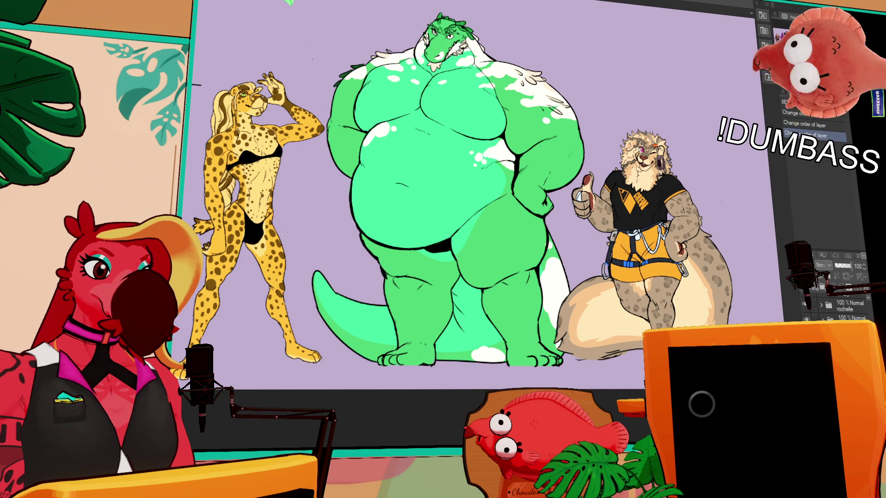
scroll(837, 308, "up", 1)
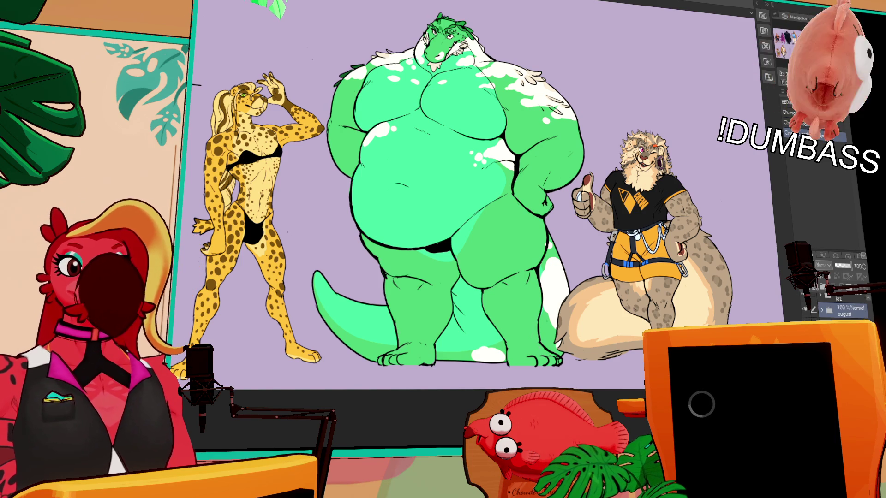
scroll(837, 308, "up", 1)
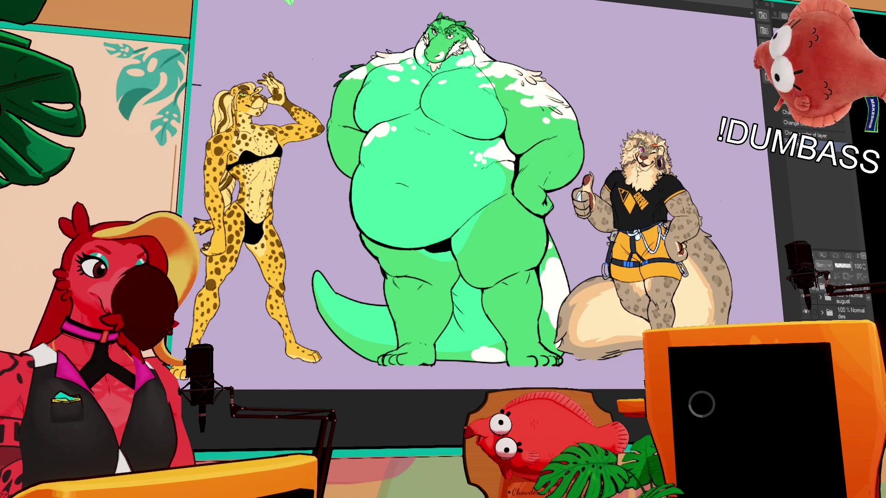
scroll(556, 198, "up", 1)
scroll(499, 114, "up", 2)
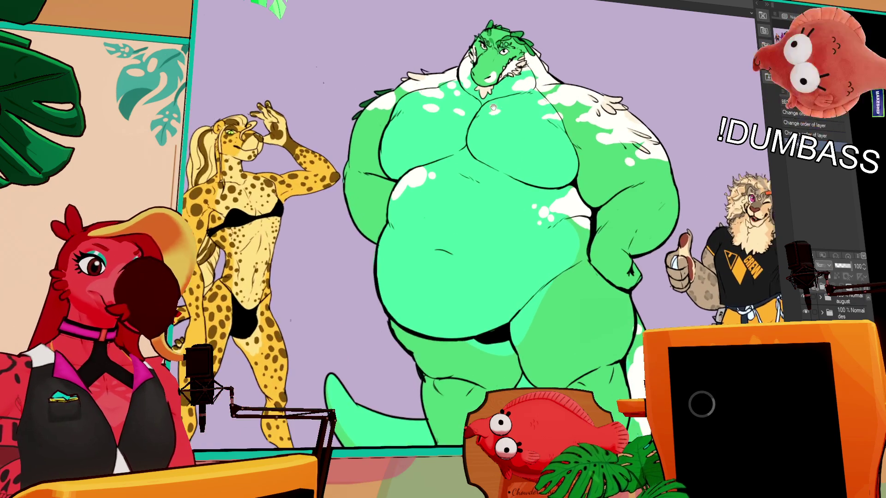
Step: Nudge the character artwork and hide the side palettes with Tab
left_click_drag(499, 113, 504, 121)
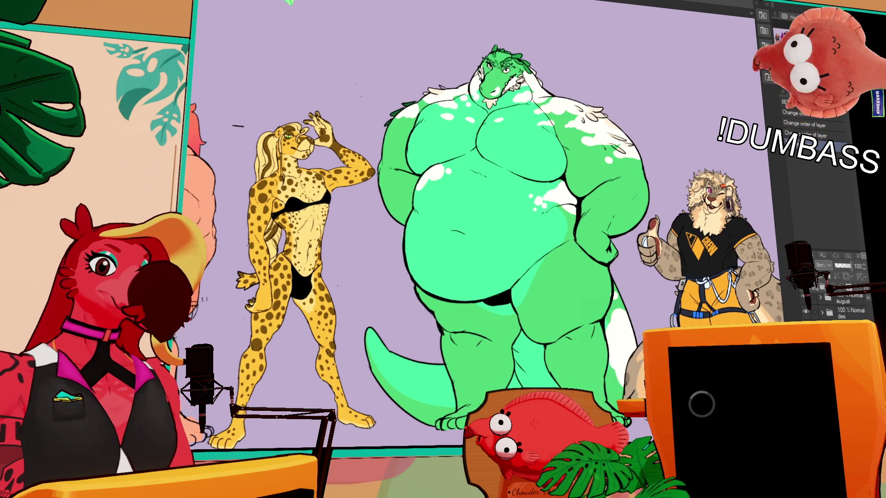
key("Tab")
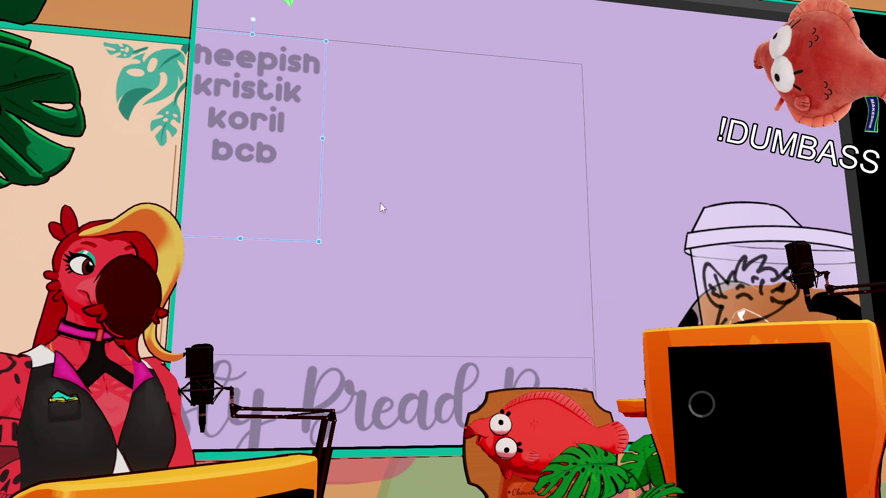
Step: Edit the name list to add pellinova, boofer, rusty and hyooman on separate lines without a stray blank line
double_click(288, 155)
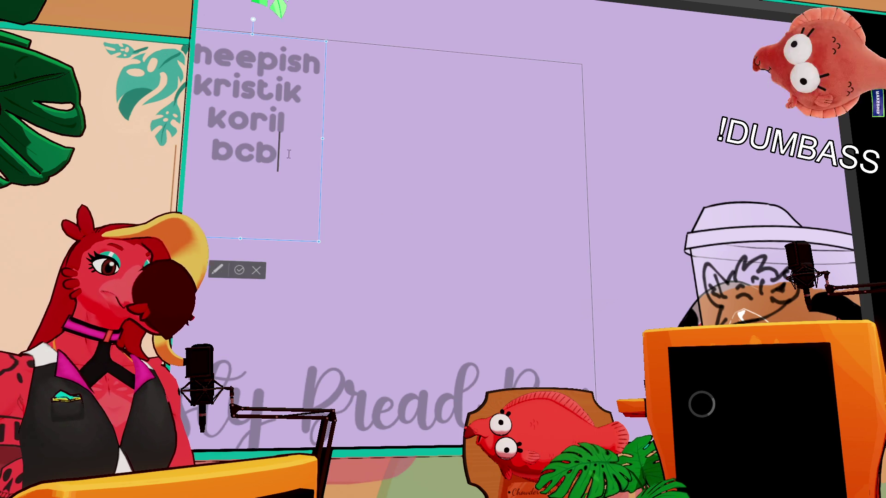
key("Return")
type("nomgoose ")
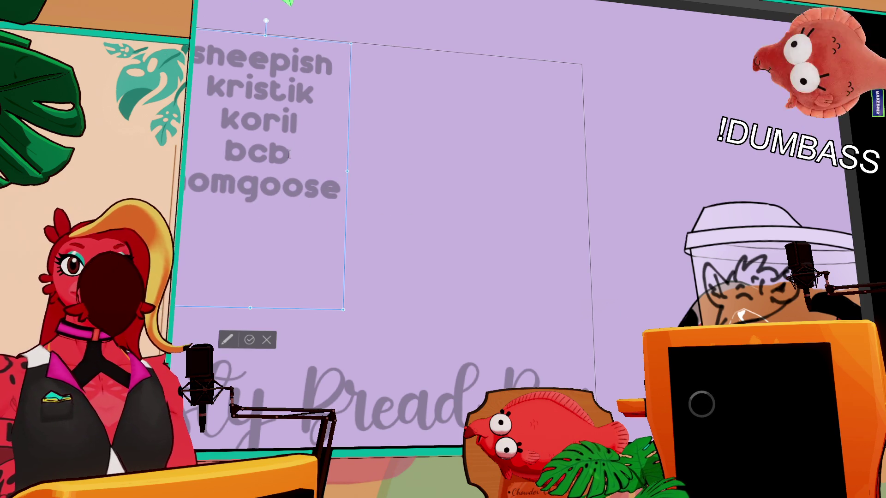
type("dum")
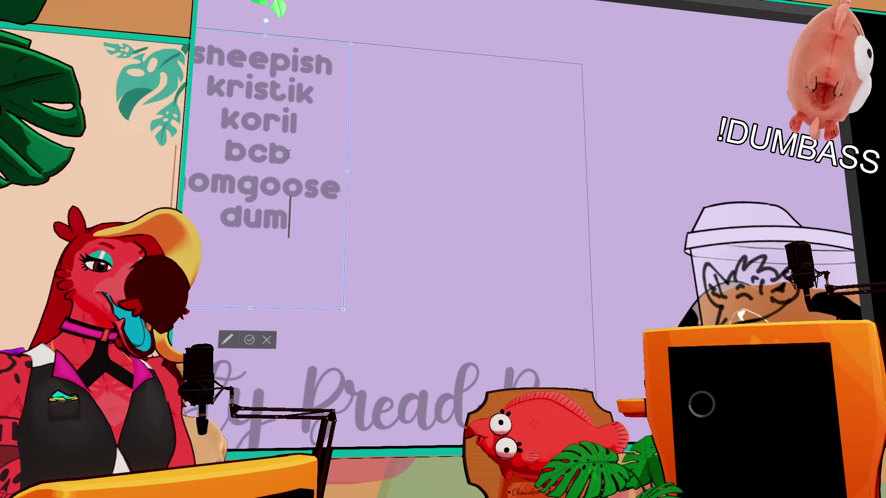
type("mythiccfur")
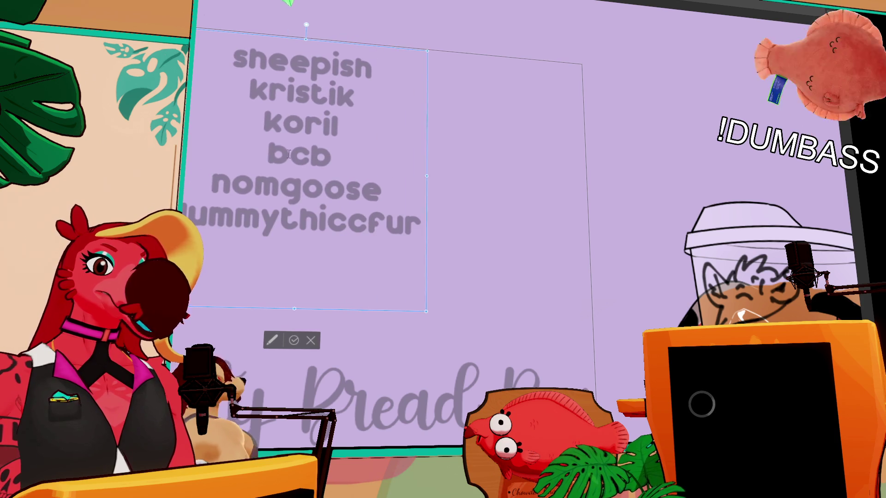
type("ry")
key("Return")
type("heart")
key("BackSpace")
key("BackSpace")
key("BackSpace")
key("BackSpace")
key("BackSpace")
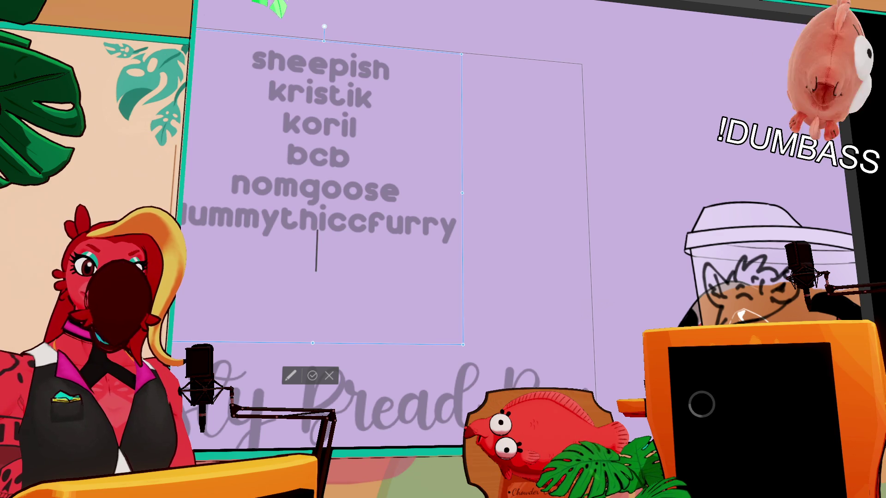
type("pellinova")
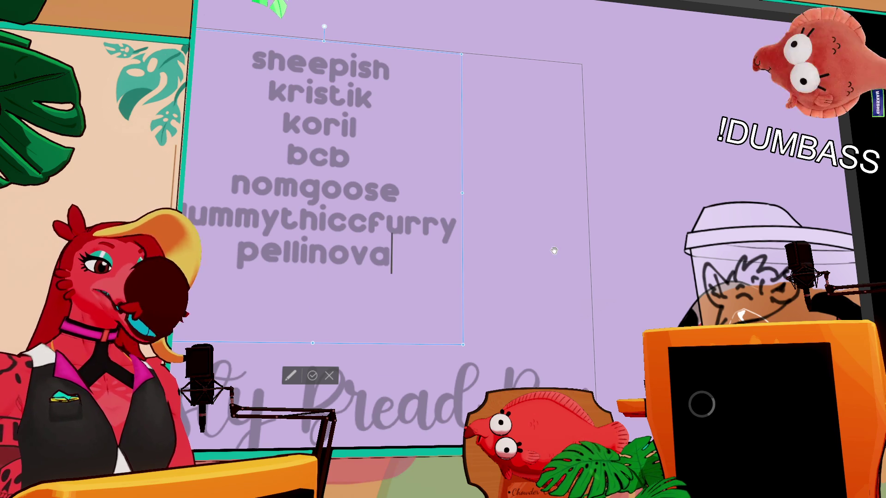
key("Return")
type("boofer")
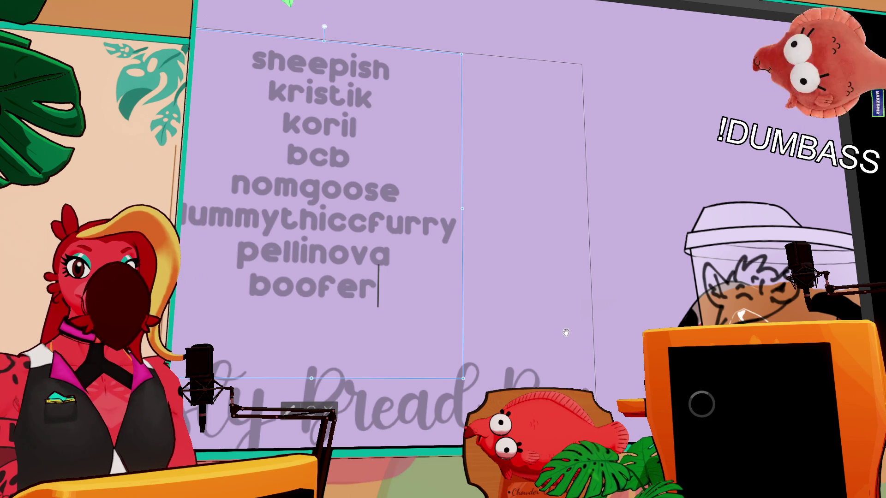
key("Return")
type("rusty")
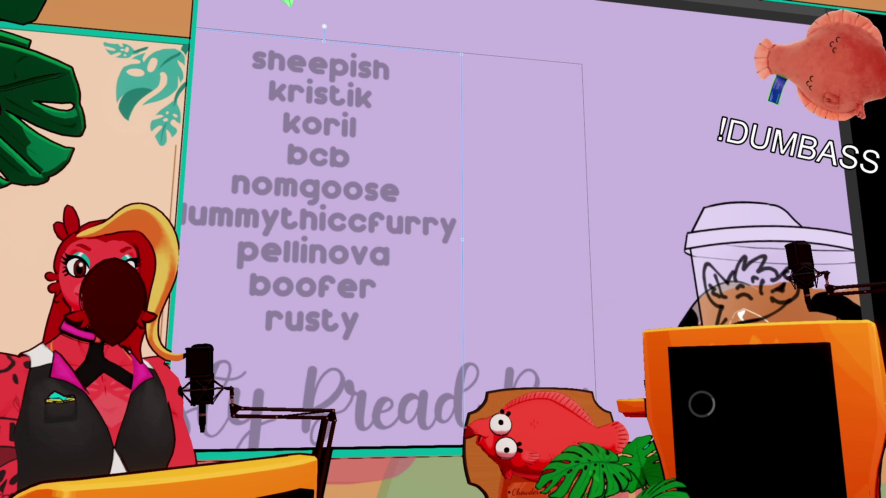
key("Return")
type("nyo")
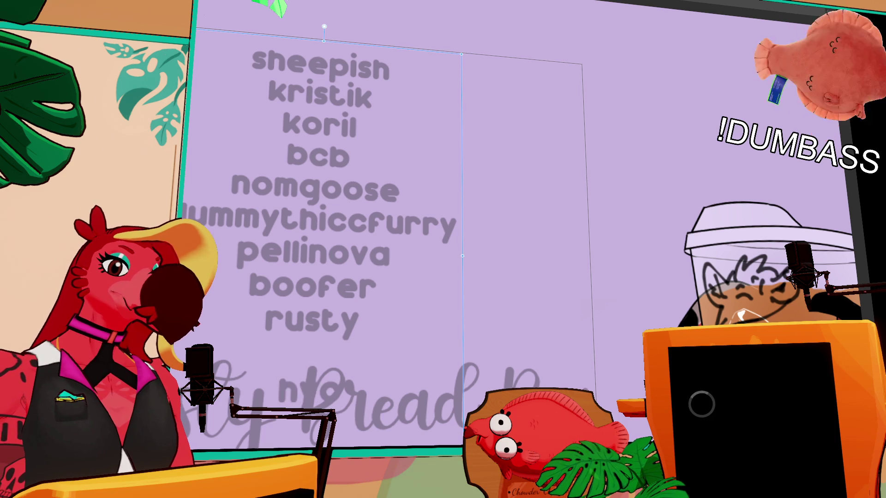
type("dman")
key("BackSpace")
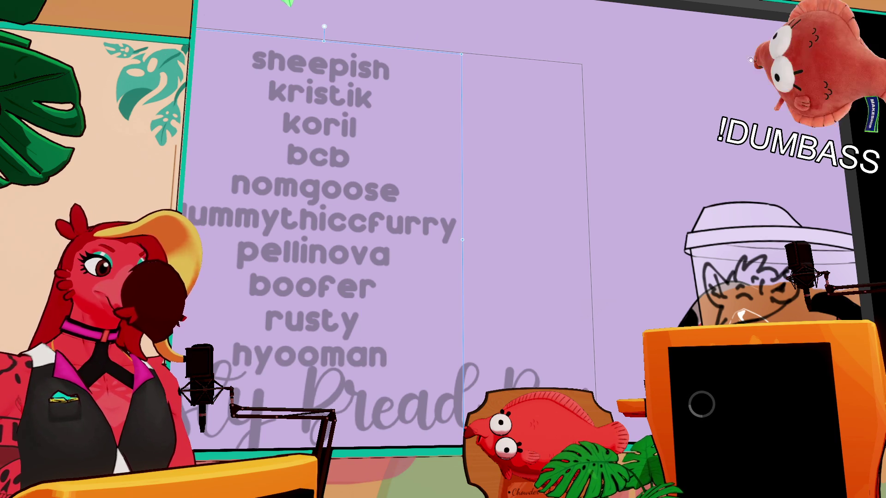
left_click_drag(427, 55, 423, 15)
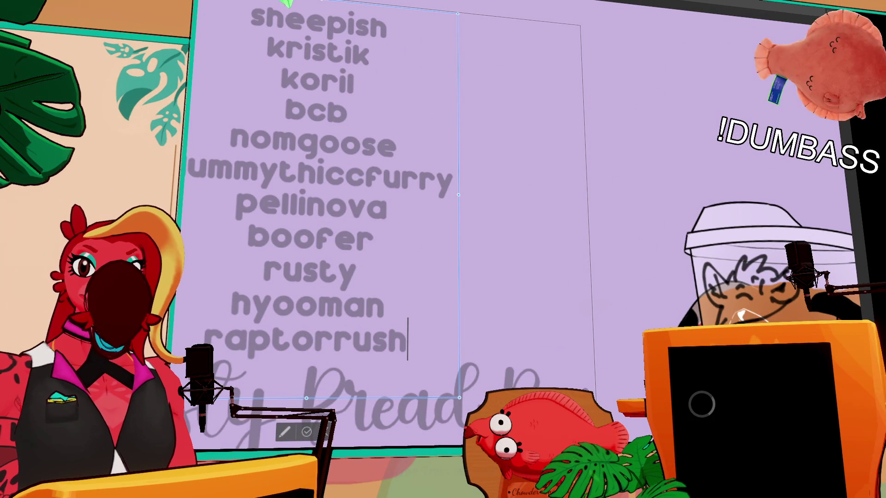
Step: Add new lines below raptorrush and bumblebee for further names
key("Return")
type("bu")
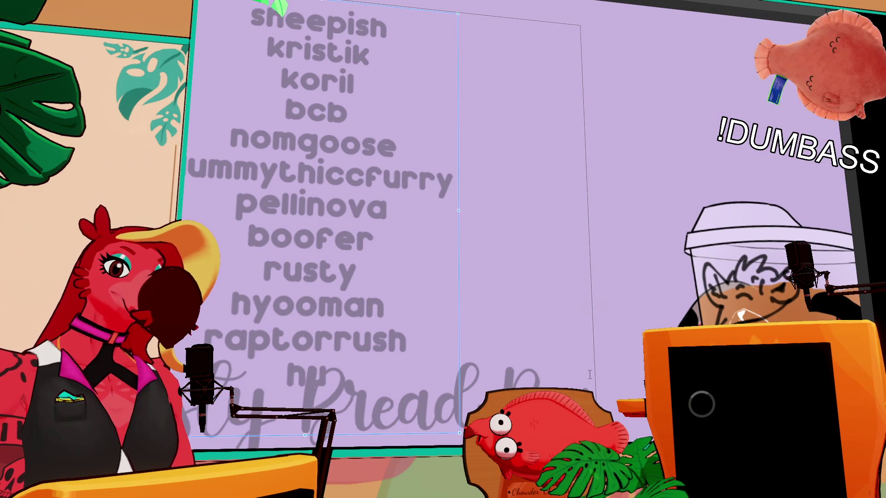
type("mblebeeskrik")
key("Return")
type("fa")
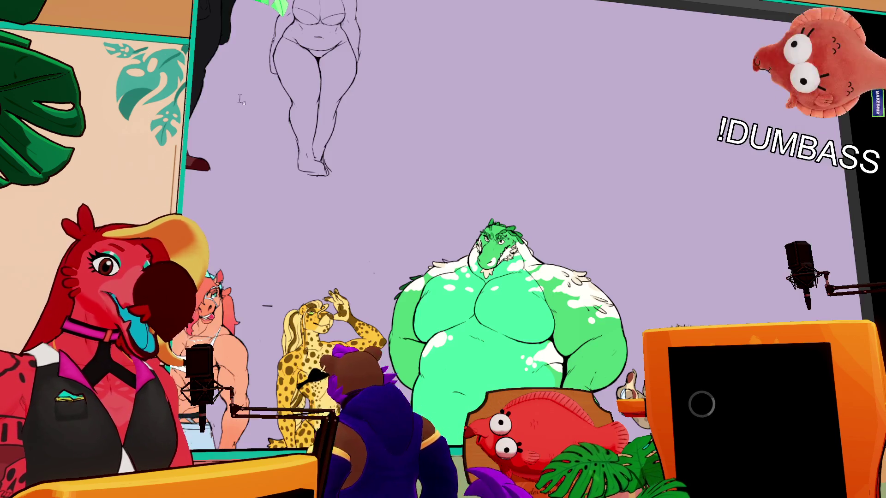
scroll(549, 212, "up", 2)
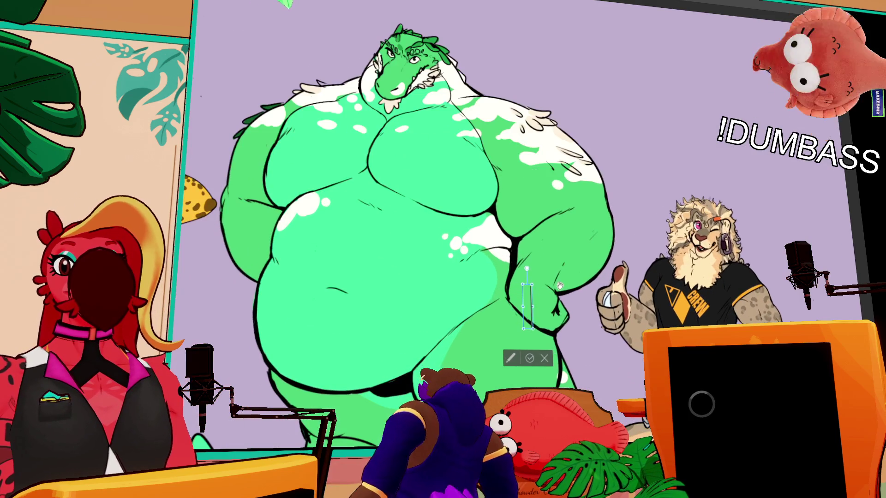
scroll(503, 255, "down", 2)
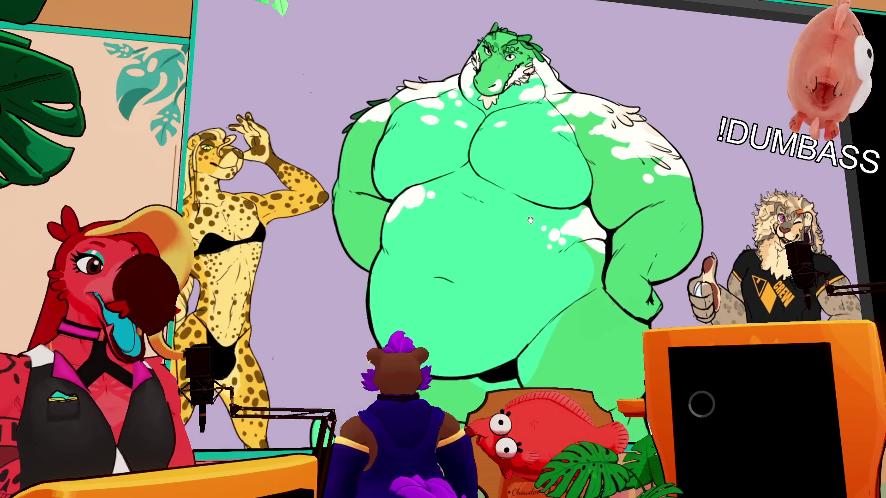
Step: Pan to the cheetah, then mark a rectangular area beside the deer's hip on the deer canvas
left_click_drag(503, 255, 536, 179)
scroll(536, 178, "up", 1)
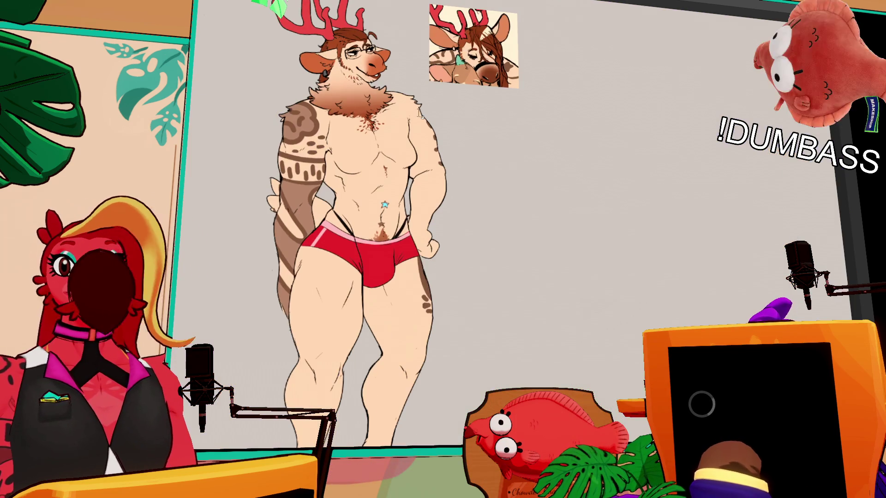
left_click_drag(417, 124, 476, 206)
scroll(485, 208, "up", 2)
key("ctrl+d")
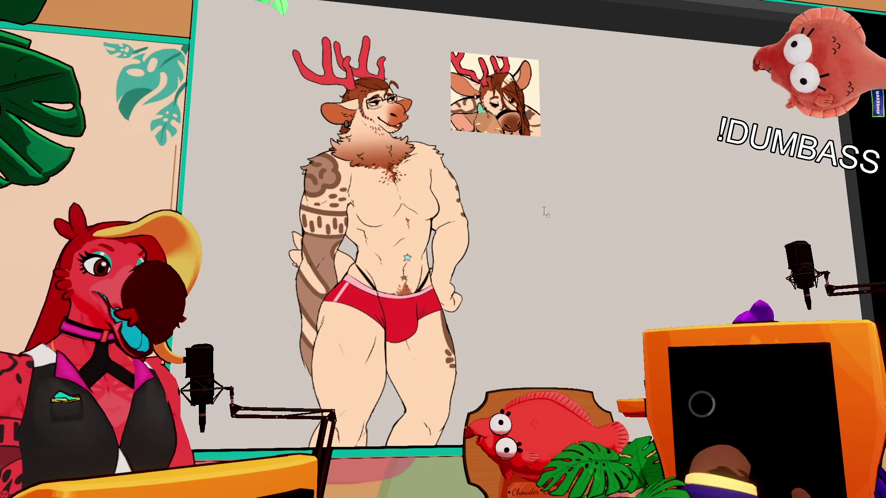
scroll(544, 212, "up", 2)
scroll(638, 208, "up", 1)
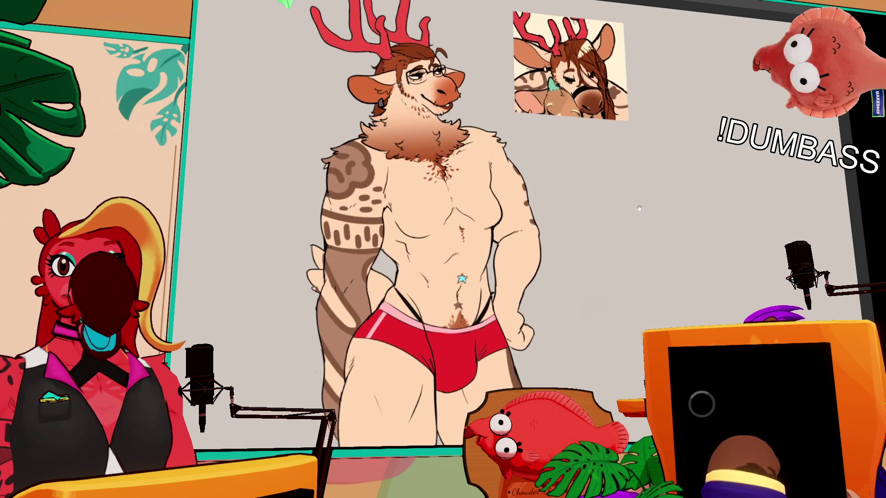
scroll(640, 209, "down", 1)
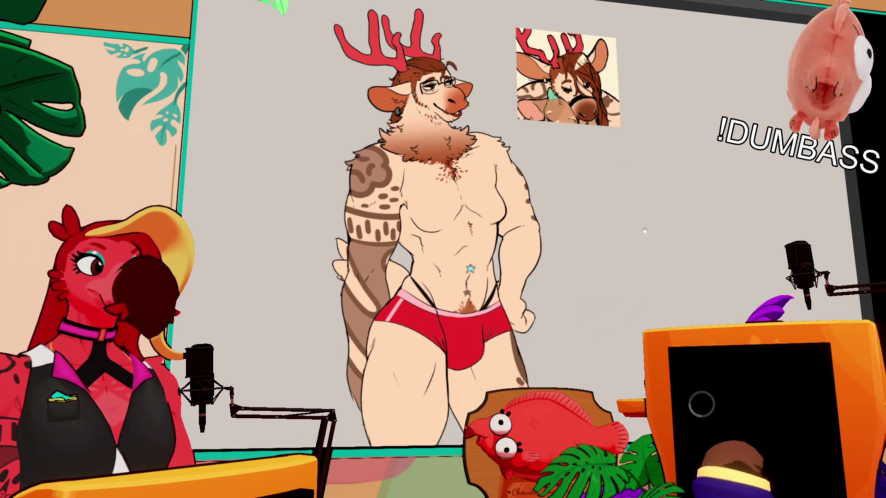
left_click_drag(645, 230, 620, 227)
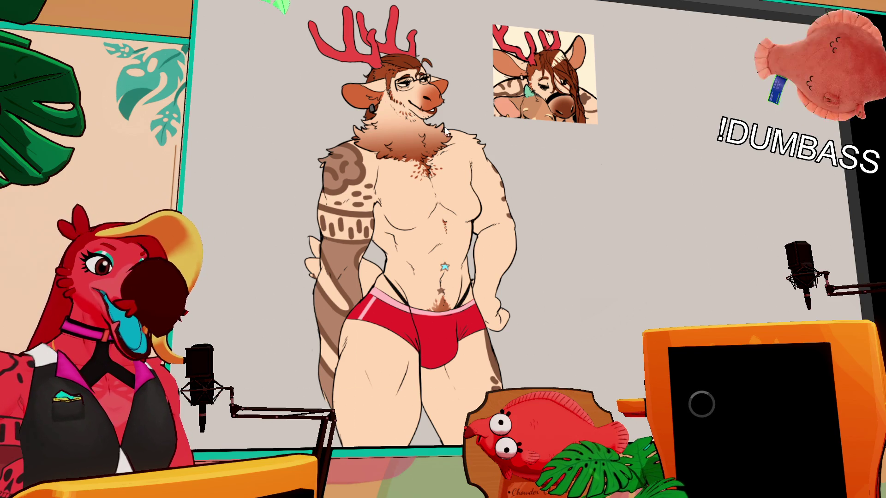
key("alt+Tab")
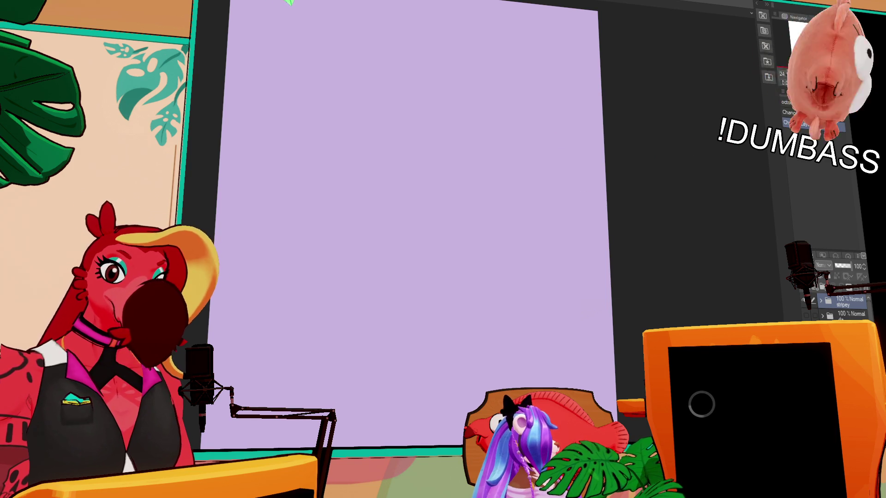
Step: Make the bottom layer active and restore the new empty layer above it
key("ctrl+shift+n")
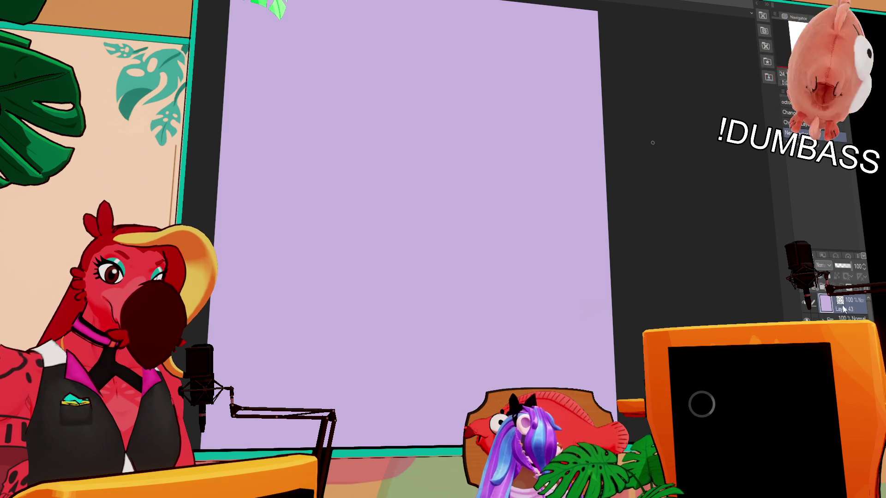
key("ctrl+z")
left_click(848, 316)
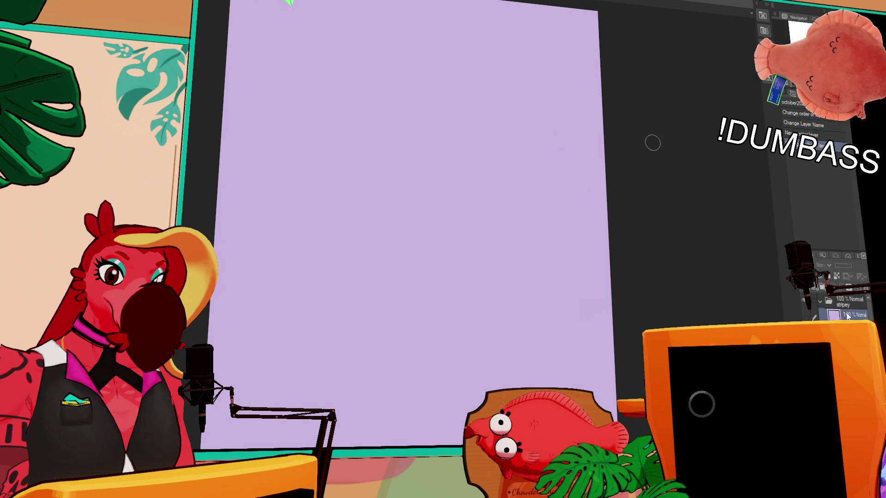
left_click(853, 308)
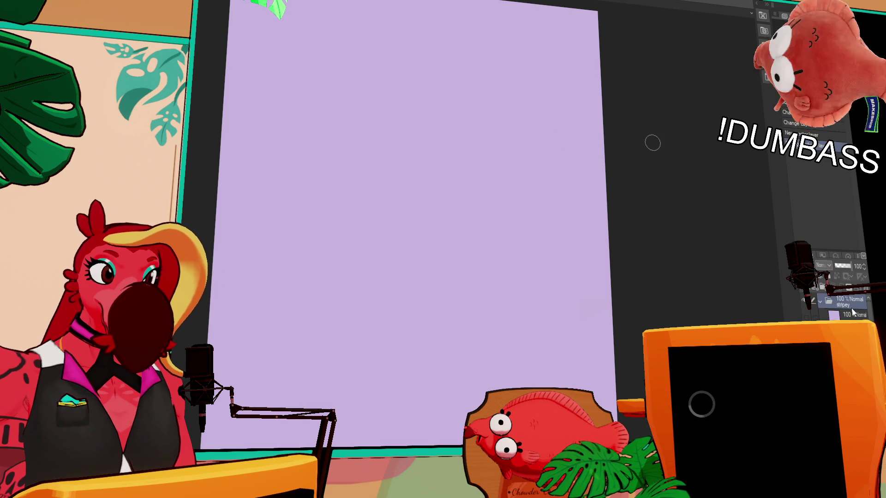
key("ctrl+y")
Step: Create a layer folder named stripey with a fresh raster layer inside
key("ctrl+g")
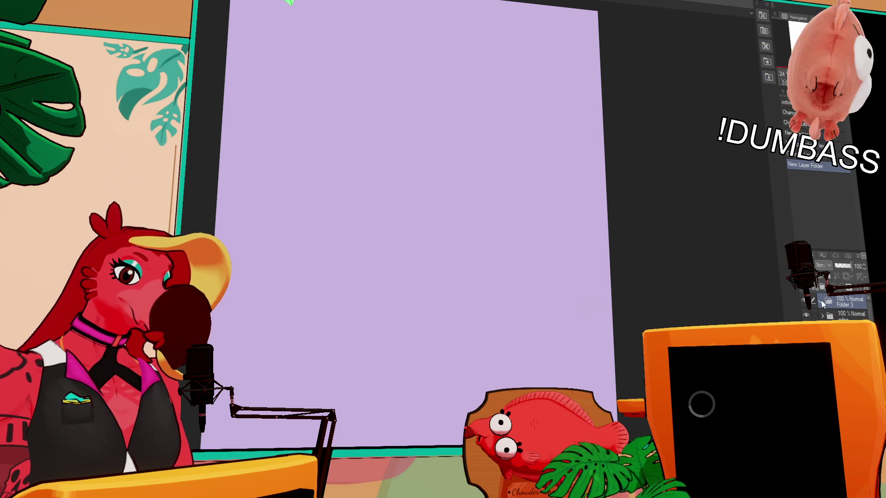
type("stripey")
key("Return")
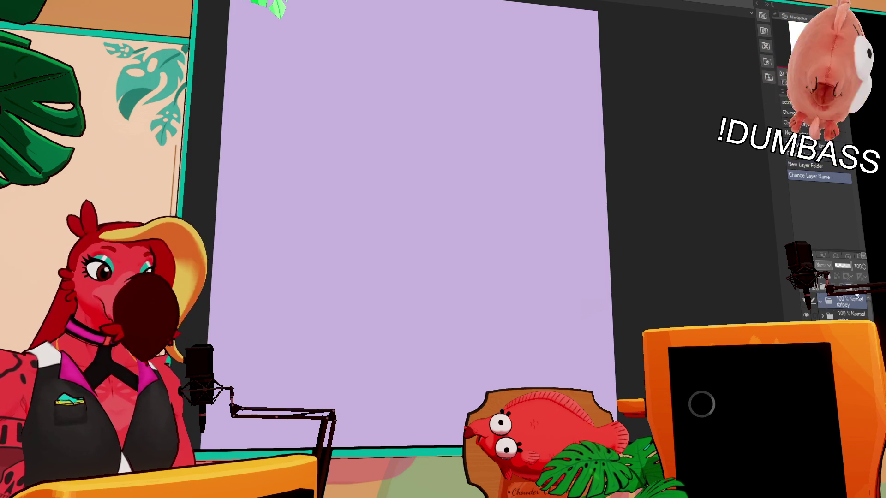
key("ctrl+shift+n")
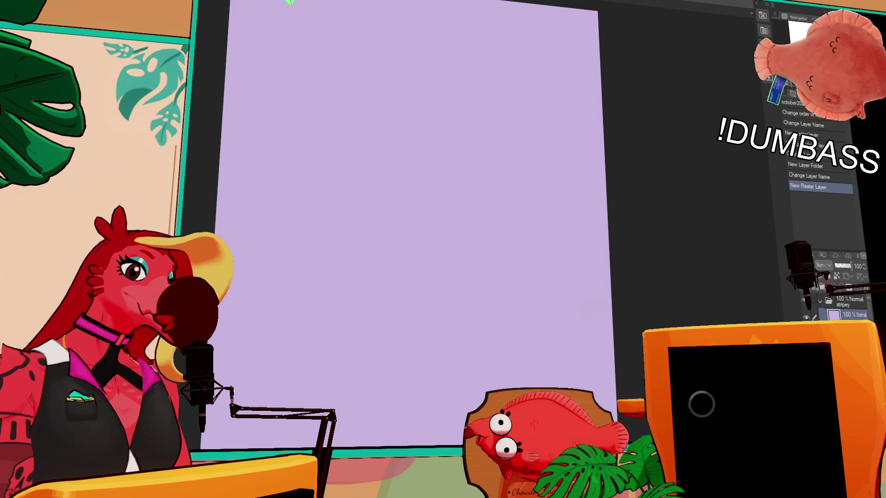
left_click_drag(524, 159, 376, 215)
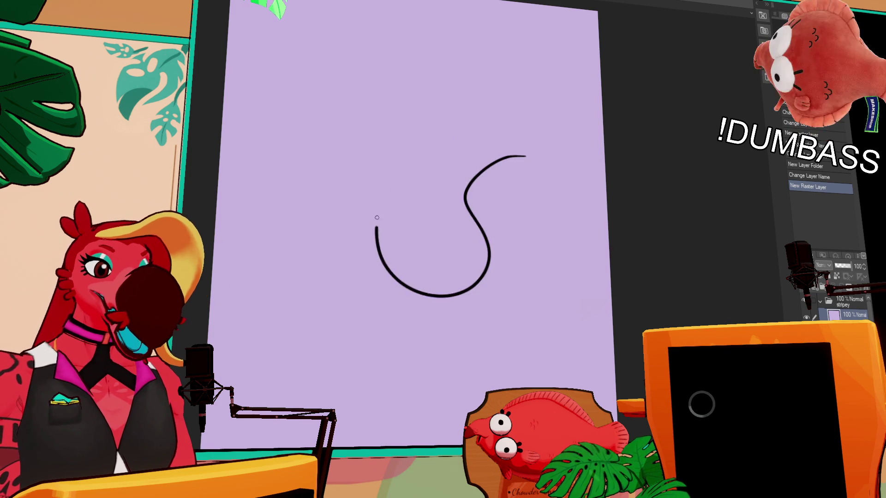
key("ctrl+z")
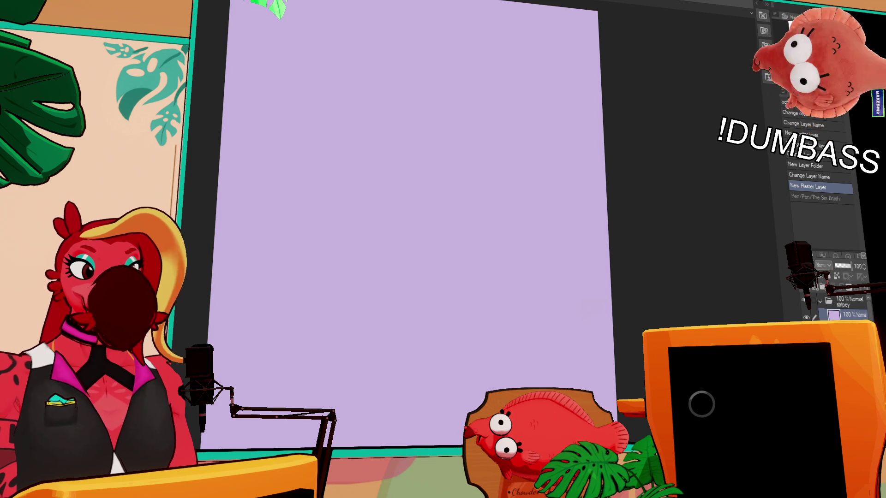
left_click_drag(484, 139, 526, 180)
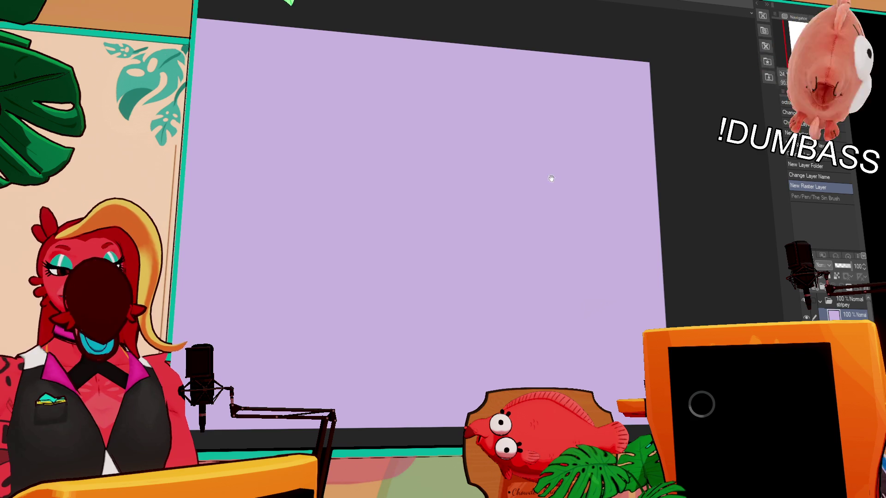
left_click_drag(703, 81, 598, 196)
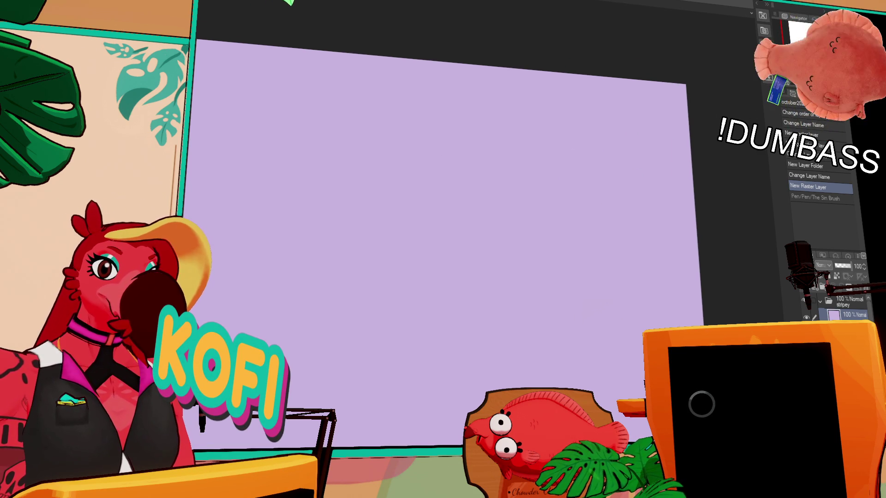
scroll(539, 216, "up", 2)
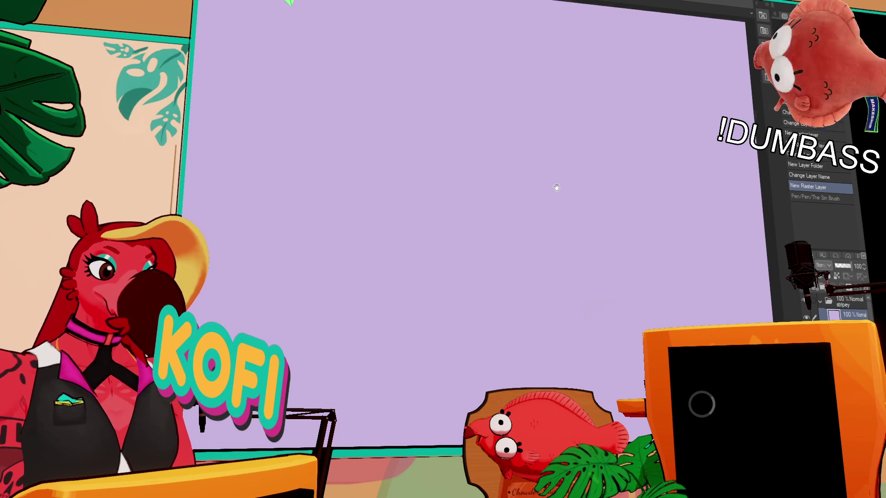
mouse_move(411, 92)
left_mouse_down()
mouse_move(436, 109)
mouse_move(347, 185)
left_mouse_up()
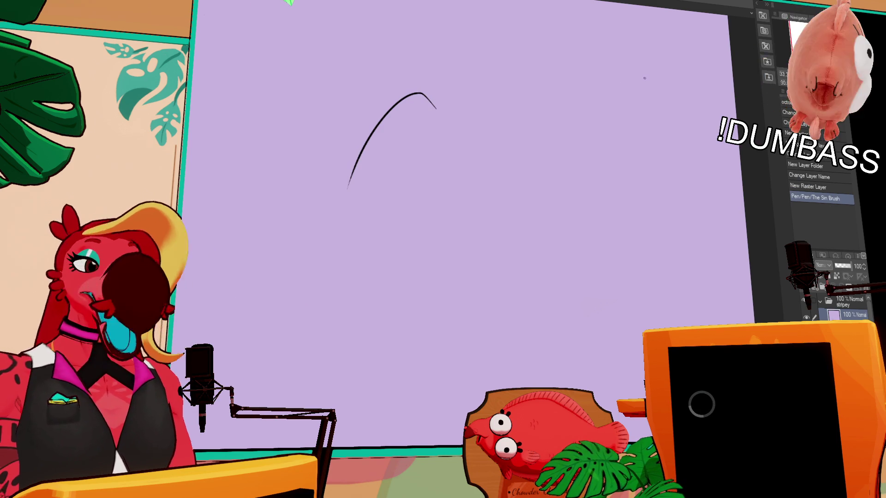
key("ctrl+z")
left_click_drag(490, 63, 410, 129)
key("ctrl+z")
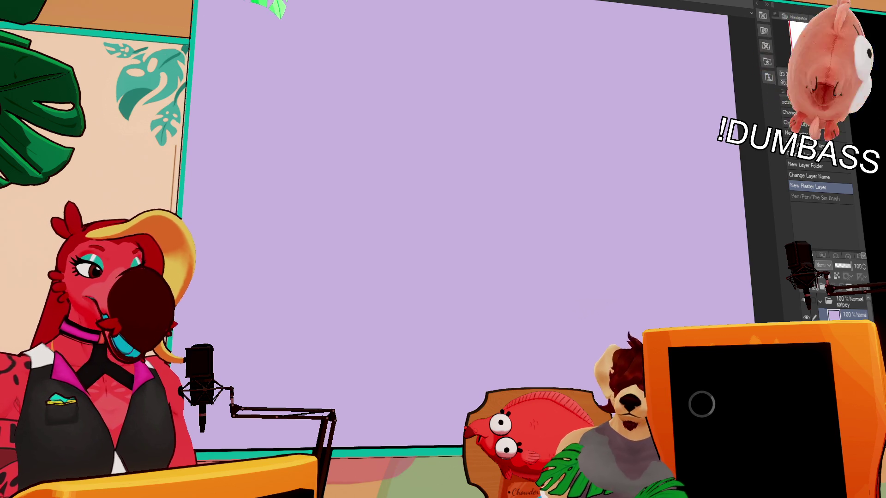
left_click_drag(475, 178, 533, 148)
key("ctrl+z")
mouse_move(407, 175)
left_mouse_down()
mouse_move(458, 220)
mouse_move(516, 196)
left_mouse_up()
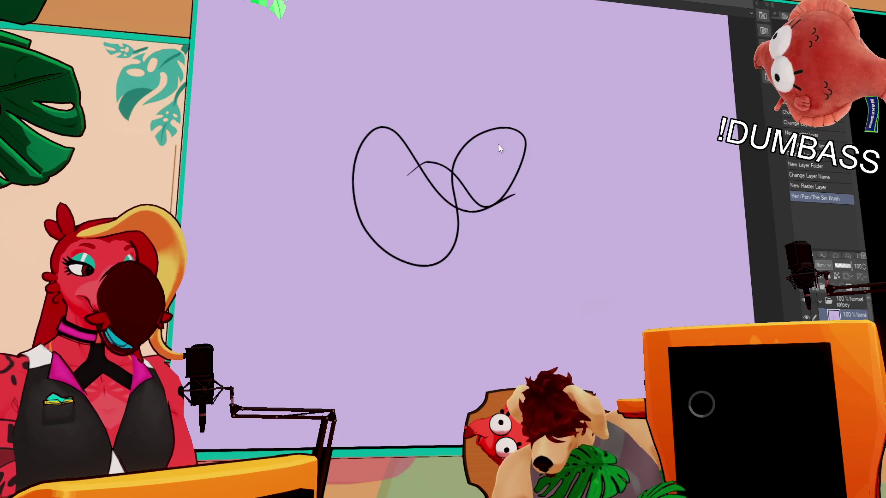
key("ctrl+z")
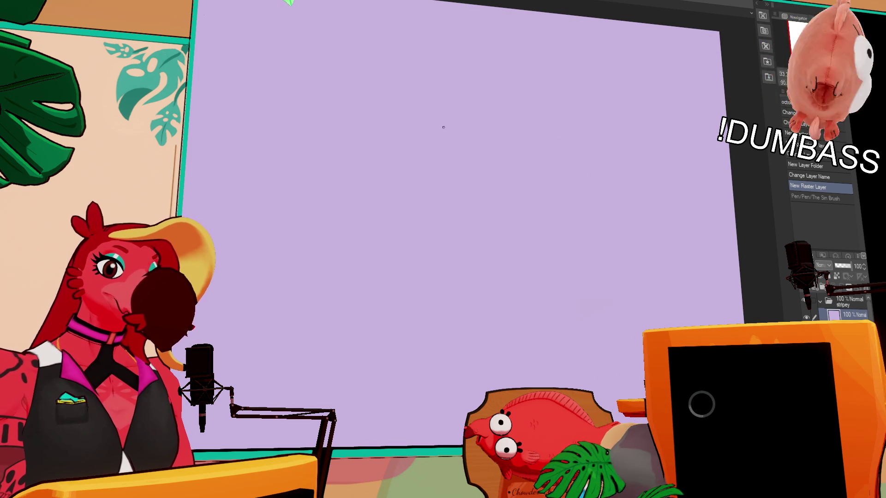
Step: Lay down a few diagonal test strokes and erase parts of them
left_click_drag(426, 161, 468, 108)
left_click_drag(412, 144, 498, 82)
left_click_drag(433, 130, 484, 130)
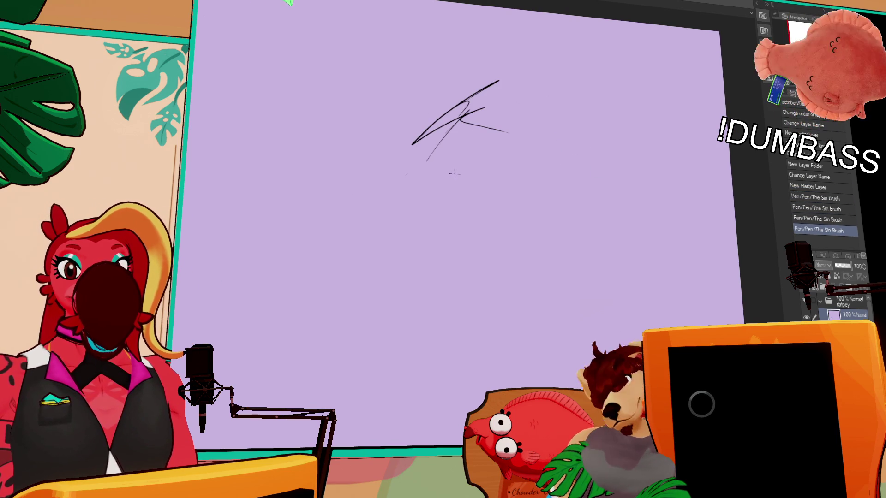
left_click_drag(454, 121, 443, 106)
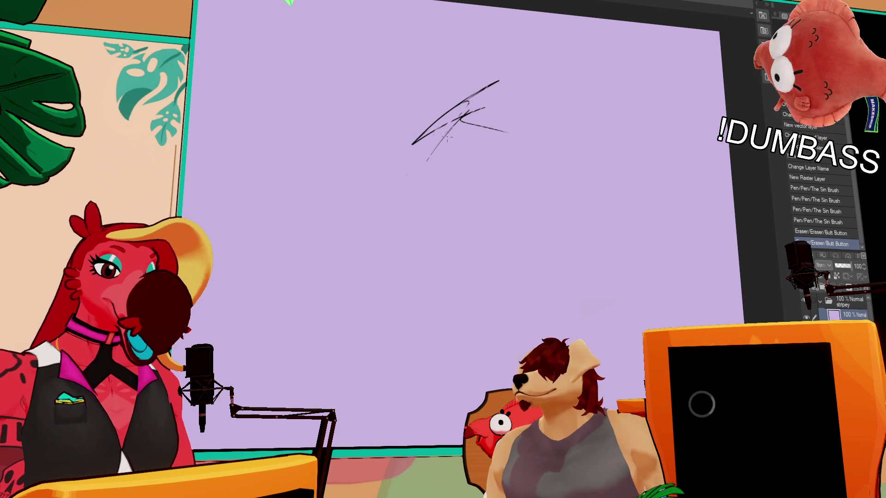
left_click_drag(436, 145, 473, 106)
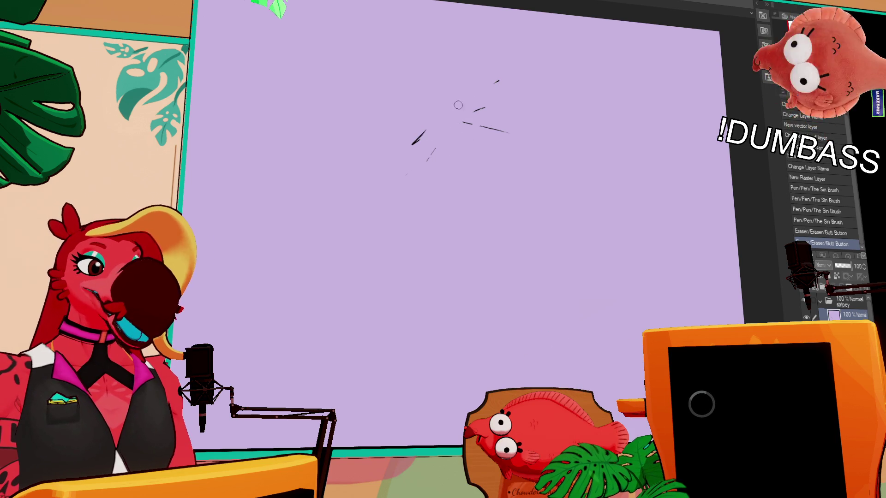
Step: Sketch the long top line, the head arc and its curved left side
left_click_drag(414, 148, 478, 100)
mouse_move(424, 131)
left_mouse_down()
mouse_move(553, 110)
mouse_move(573, 163)
left_mouse_up()
mouse_move(418, 161)
left_mouse_down()
mouse_move(414, 215)
mouse_move(456, 257)
left_mouse_up()
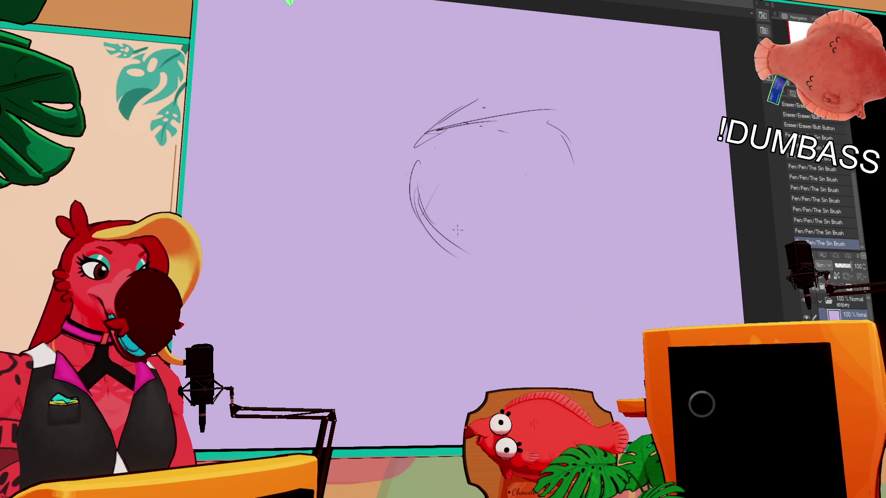
Step: Thicken the left head arc and extend a long right-side diagonal downward
left_click_drag(416, 163, 476, 261)
left_click_drag(561, 135, 626, 252)
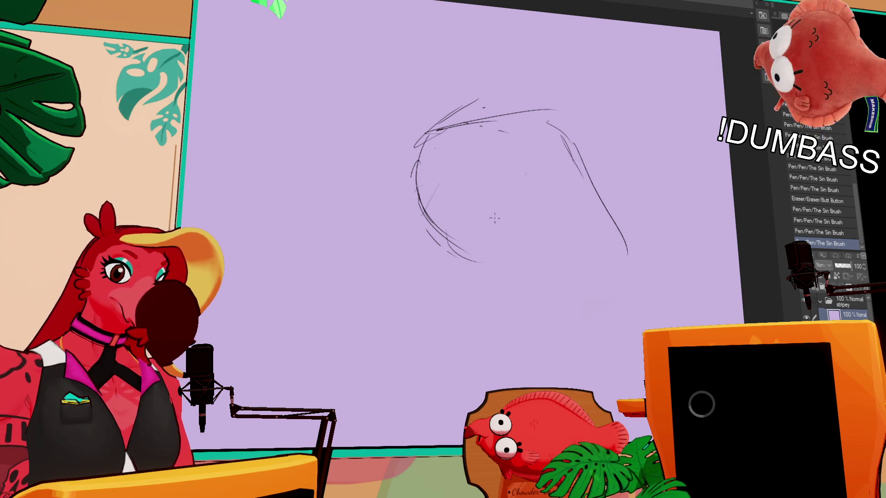
left_click_drag(427, 232, 472, 325)
mouse_move(590, 186)
left_mouse_down()
mouse_move(608, 252)
mouse_move(629, 280)
left_mouse_up()
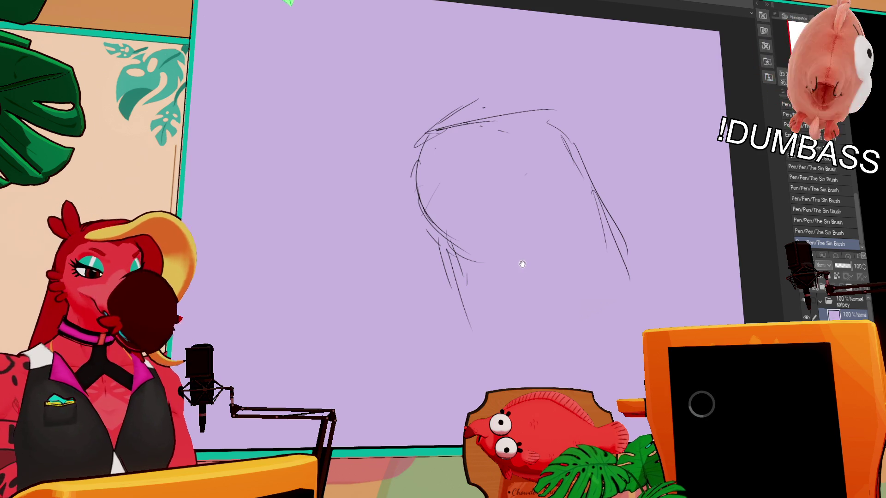
left_click_drag(526, 276, 534, 261)
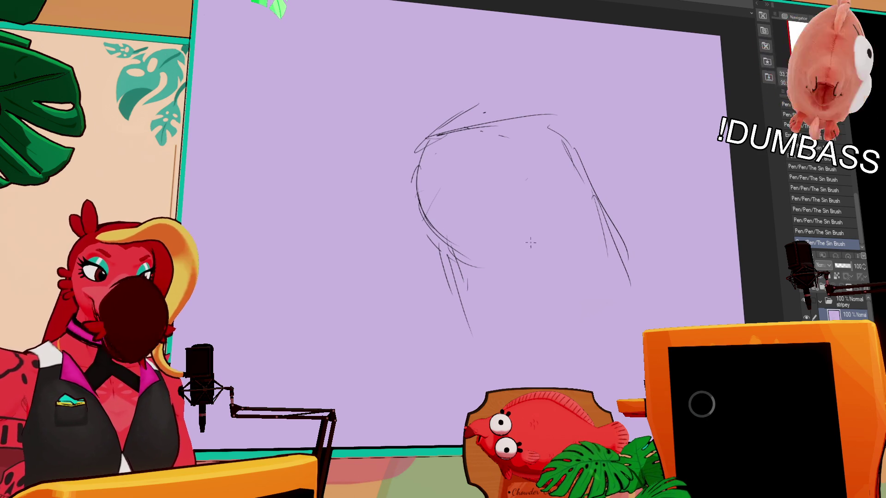
Step: Erase and redraw the arcs outlining the head, reworking its left side
left_click_drag(438, 193, 430, 179)
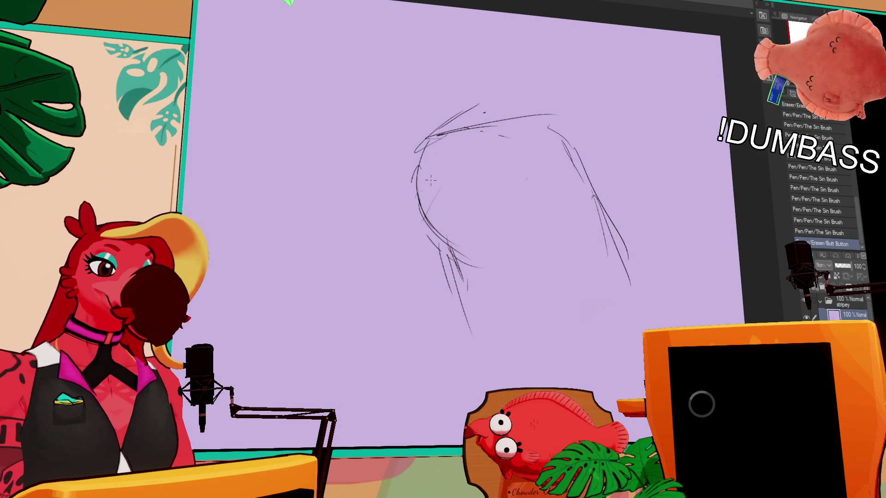
left_click_drag(424, 147, 385, 231)
mouse_move(396, 193)
left_mouse_down()
mouse_move(475, 132)
mouse_move(585, 186)
left_mouse_up()
left_click_drag(572, 142, 609, 232)
left_click_drag(422, 173, 427, 228)
left_click_drag(441, 263, 423, 184)
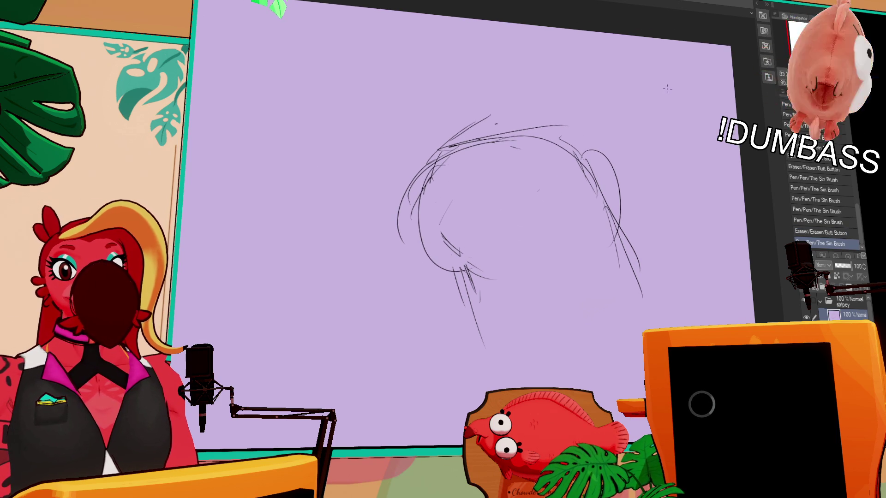
Step: Add inner face arcs and the chin curve, retrying the cheek arc several times with undo
left_click_drag(443, 179, 460, 243)
mouse_move(512, 153)
left_mouse_down()
mouse_move(483, 239)
mouse_move(557, 265)
left_mouse_up()
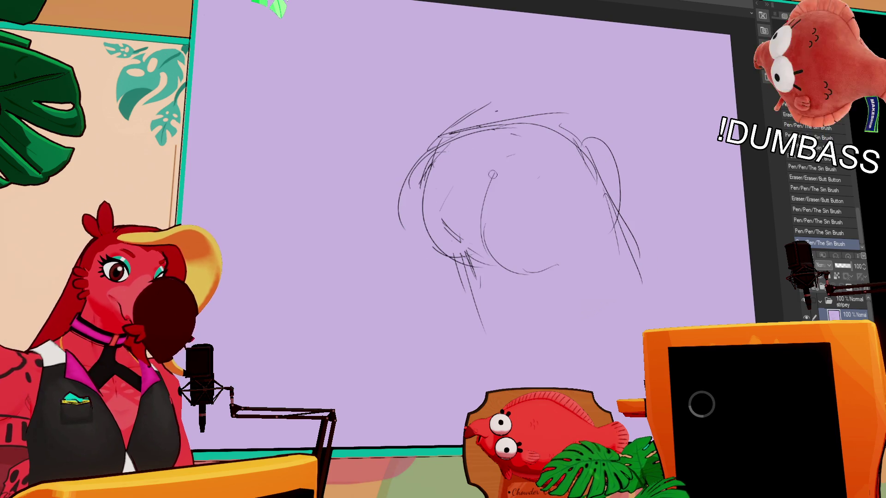
left_click_drag(481, 181, 487, 263)
left_click_drag(482, 182, 473, 256)
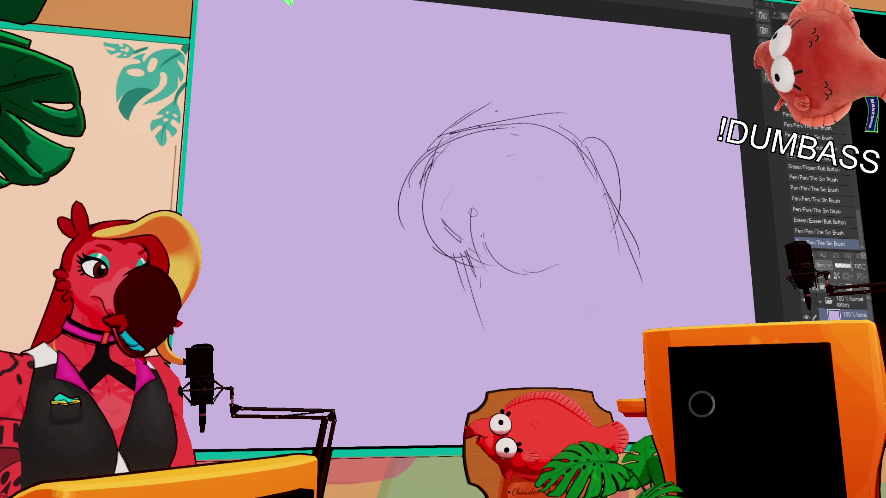
mouse_move(513, 166)
left_mouse_down()
mouse_move(477, 277)
mouse_move(474, 238)
left_mouse_up()
key("ctrl+z")
left_click_drag(529, 235, 472, 277)
key("ctrl+z")
left_click_drag(516, 205, 477, 280)
key("ctrl+z")
left_click_drag(512, 215, 480, 273)
key("ctrl+z")
key("ctrl+z")
left_click_drag(504, 166, 475, 266)
key("ctrl+z")
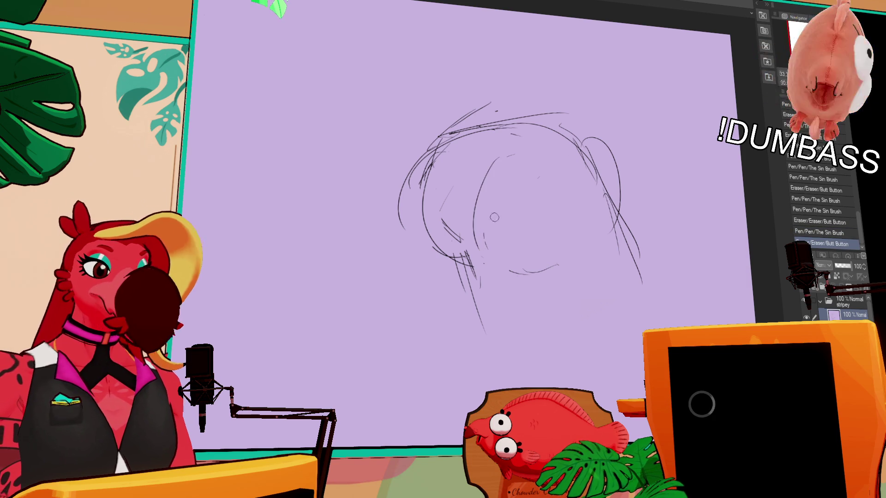
Step: Build up left-side strokes, diagonals across the right cheek and a faint line along the head top
left_click_drag(429, 192, 424, 224)
left_click_drag(456, 134, 424, 195)
left_click_drag(436, 197, 425, 250)
left_click_drag(472, 140, 396, 208)
left_click_drag(611, 166, 536, 242)
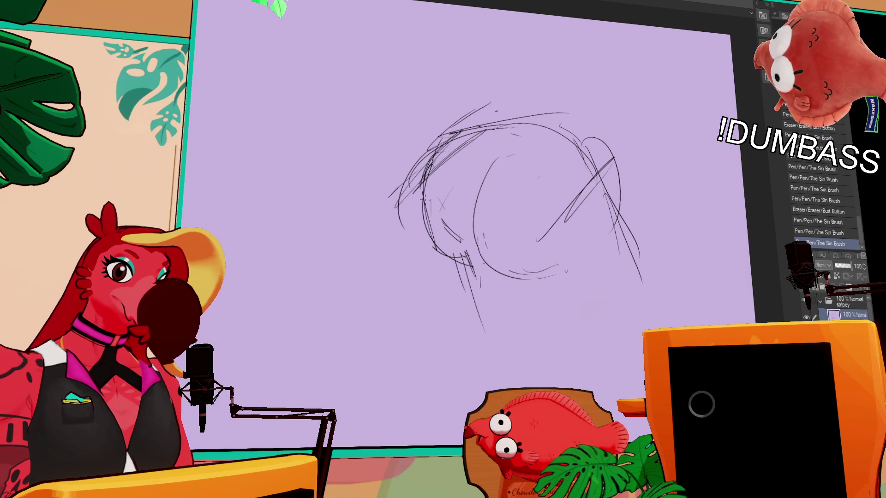
key("ctrl+z")
left_click_drag(423, 195, 547, 239)
left_click_drag(475, 133, 590, 142)
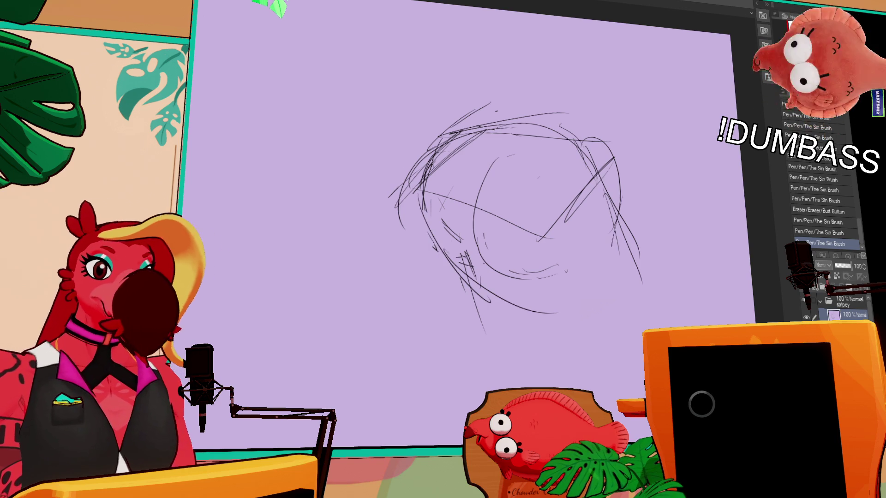
scroll(484, 208, "down", 1)
mouse_move(495, 207)
left_mouse_down()
mouse_move(501, 176)
mouse_move(467, 138)
left_mouse_up()
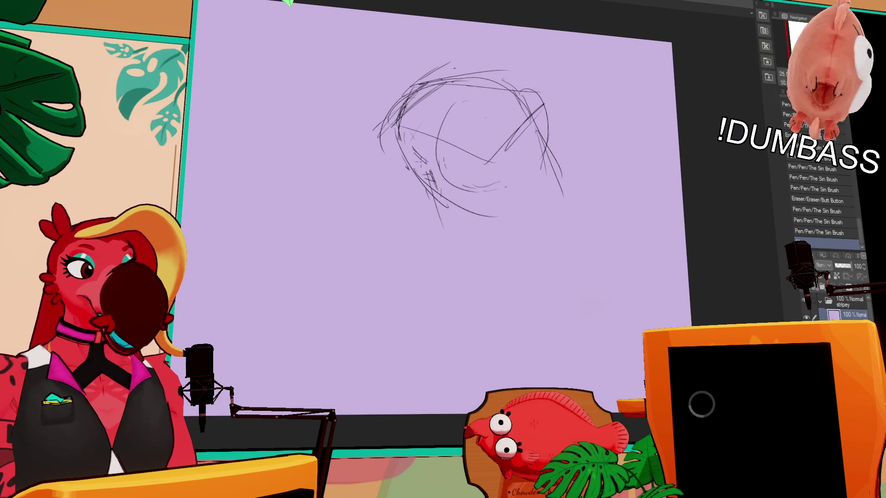
Step: Add a long line down the head's right side and rough in first neck and shoulder strokes, undoing failed attempts
left_click_drag(540, 122, 573, 222)
key("ctrl+z")
left_click_drag(544, 138, 571, 228)
left_click_drag(460, 225, 419, 332)
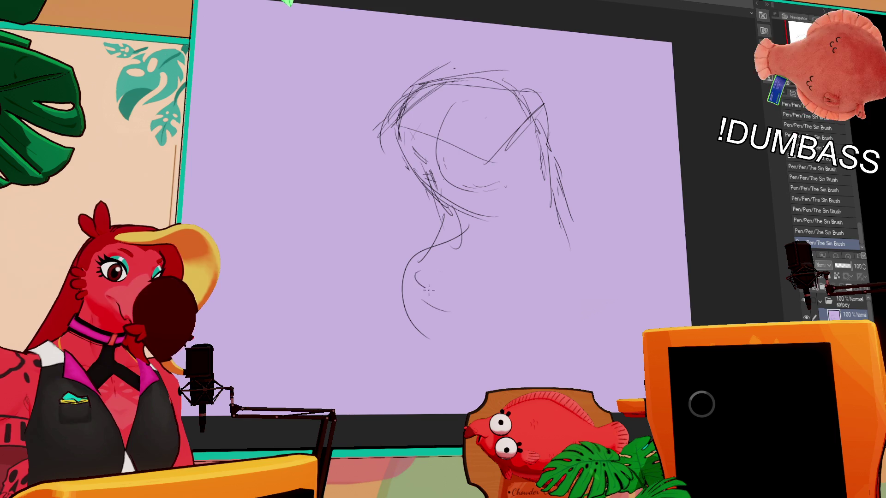
left_click_drag(415, 273, 539, 344)
key("ctrl+z")
key("ctrl+z")
mouse_move(405, 298)
left_mouse_down()
mouse_move(415, 261)
mouse_move(450, 310)
left_mouse_up()
key("ctrl+z")
Step: Redraw the curved neck line further left, trim its upper part and add a short shoulder stroke
left_click_drag(429, 256, 414, 301)
key("ctrl+z")
left_click_drag(453, 237, 449, 312)
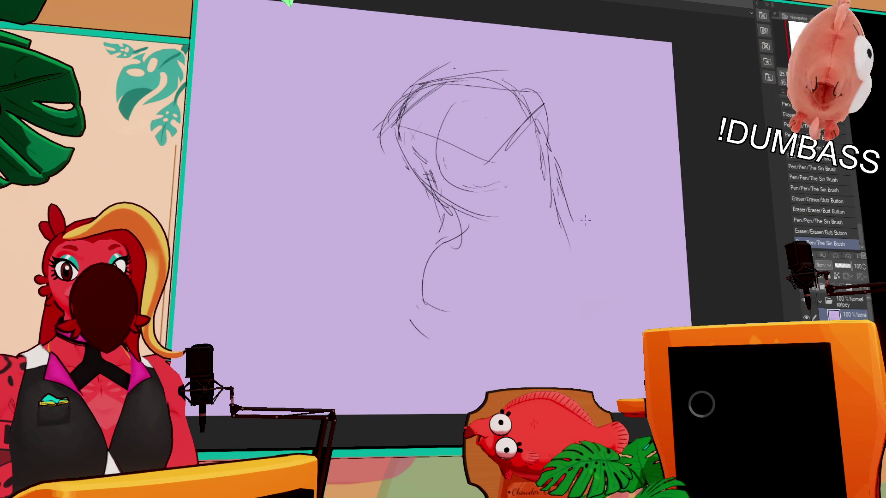
mouse_move(456, 232)
left_mouse_down()
mouse_move(428, 259)
mouse_move(426, 289)
mouse_move(515, 330)
left_mouse_up()
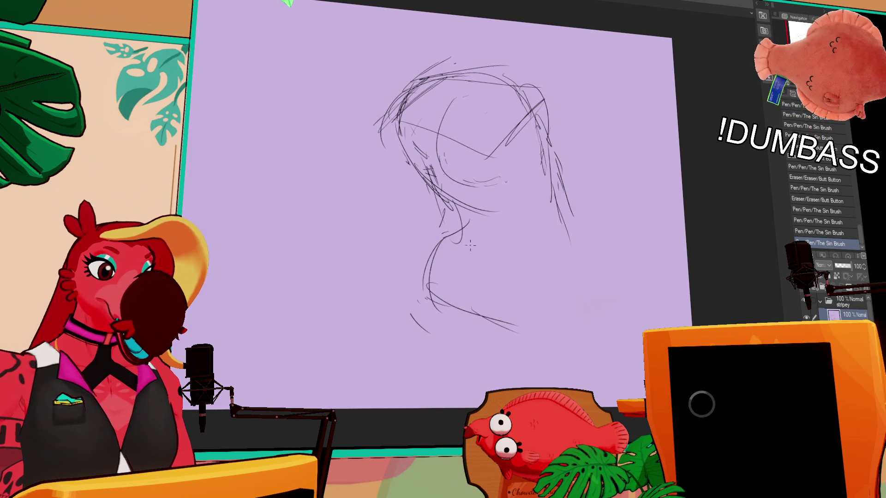
left_click_drag(506, 285, 533, 268)
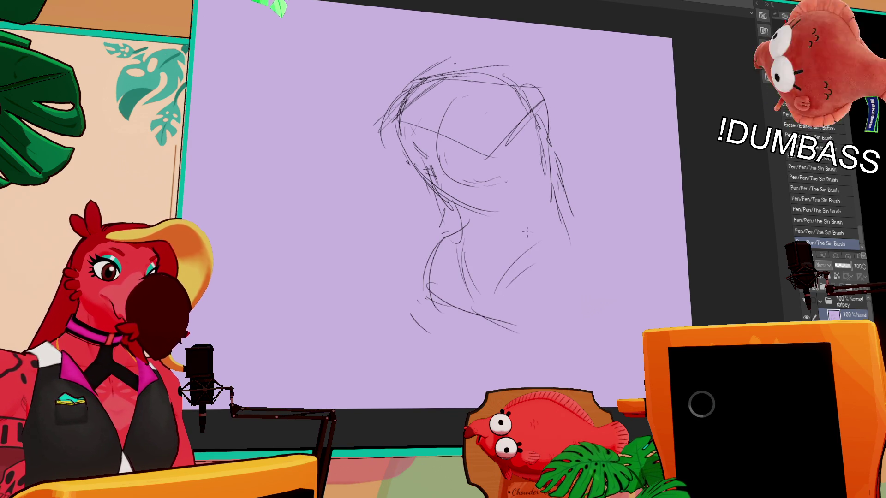
Step: Lasso the lower body sketch and shift its lines slightly into place, then clear the selection
key("m")
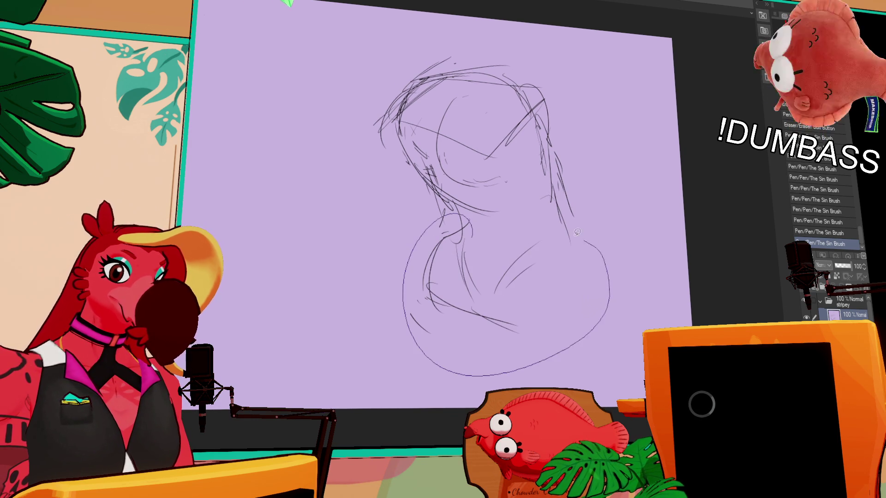
left_click_drag(456, 202, 471, 218)
left_click_drag(550, 246, 547, 244)
key("ctrl+d")
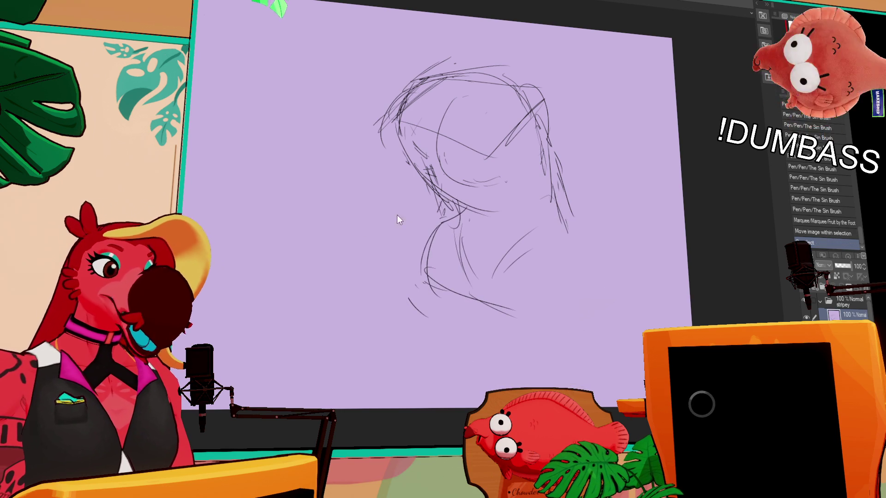
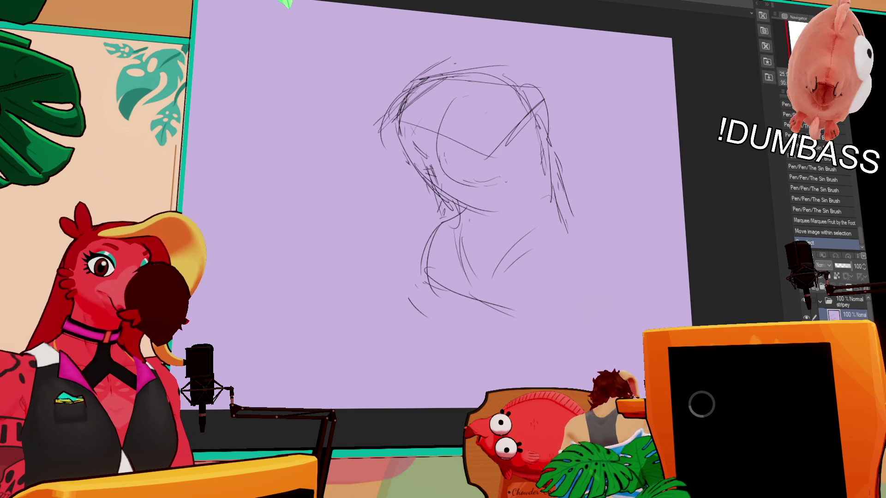
Step: Deselect, then rough in the lower body and left hip with long pencil curves
key("ctrl+d")
key("e")
key("p")
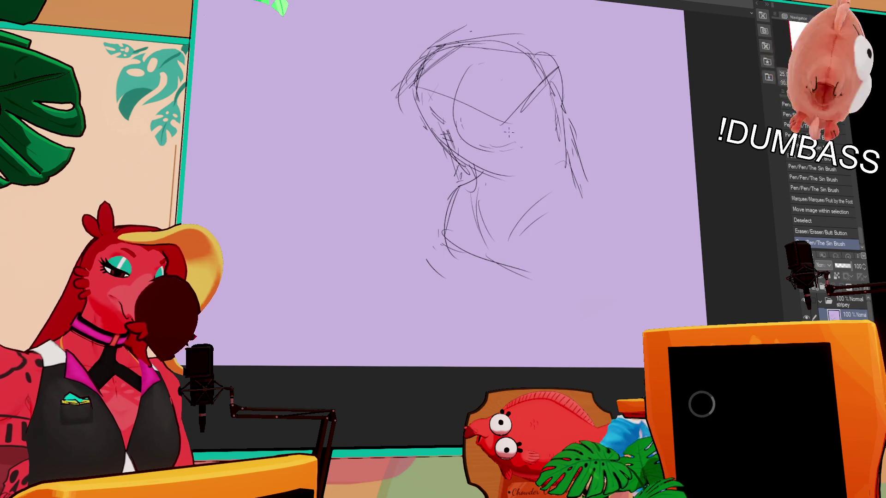
key("e")
key("p")
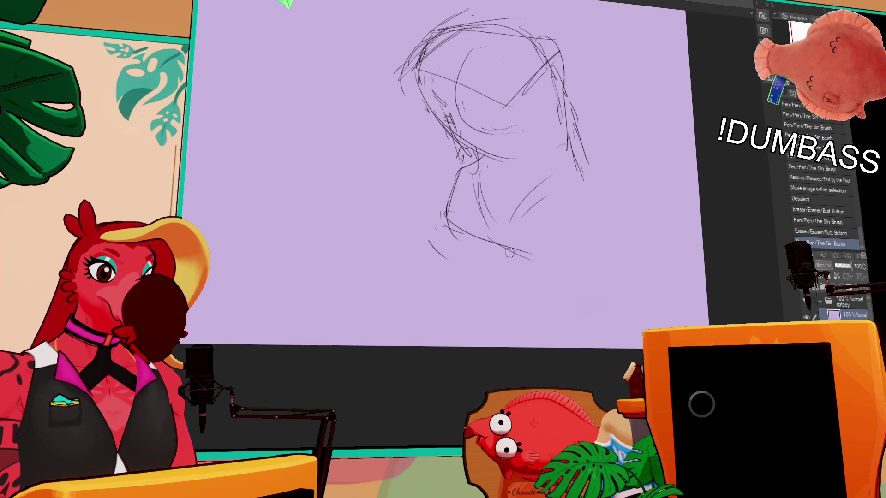
key("e")
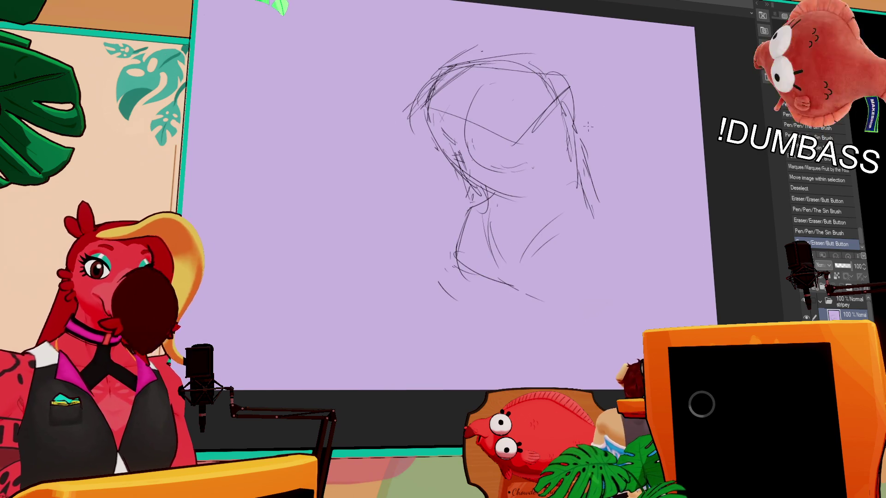
key("p")
mouse_move(456, 250)
left_mouse_down()
mouse_move(381, 356)
mouse_move(439, 360)
left_mouse_up()
left_click_drag(388, 349, 471, 346)
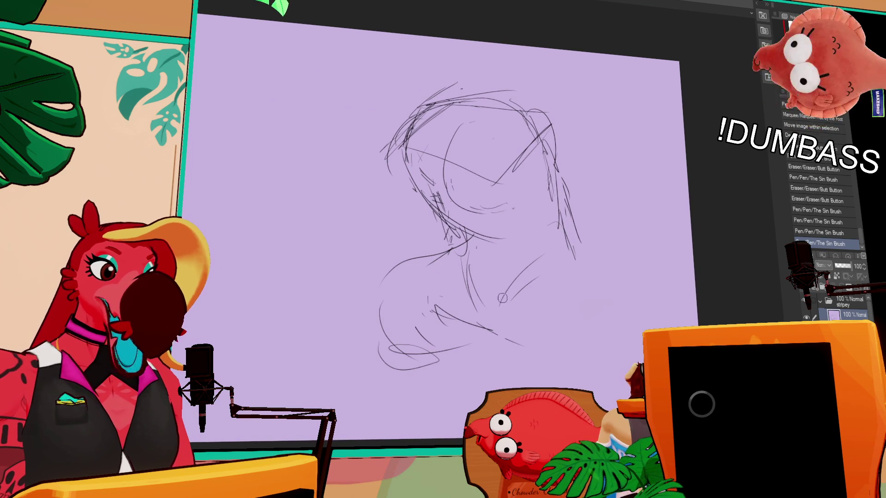
left_click_drag(536, 273, 456, 397)
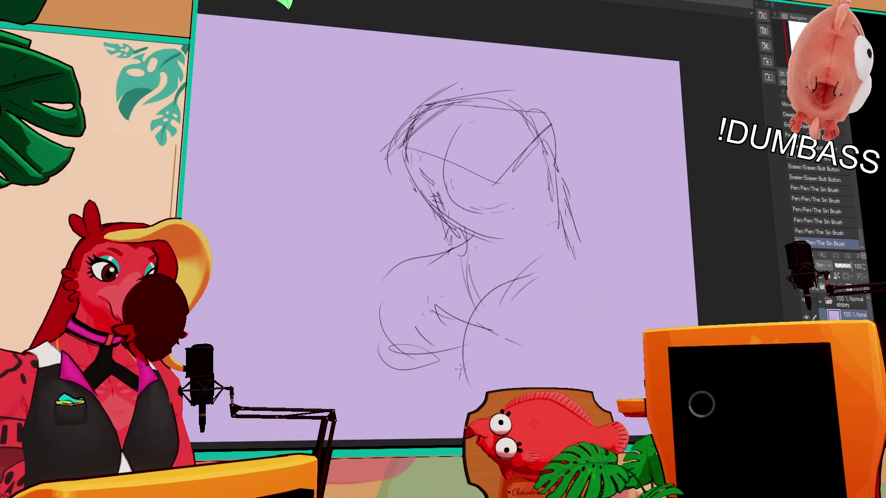
left_click_drag(456, 375, 500, 282)
left_click_drag(436, 309, 469, 361)
mouse_move(394, 272)
left_mouse_down()
mouse_move(351, 355)
mouse_move(416, 354)
mouse_move(345, 348)
left_mouse_up()
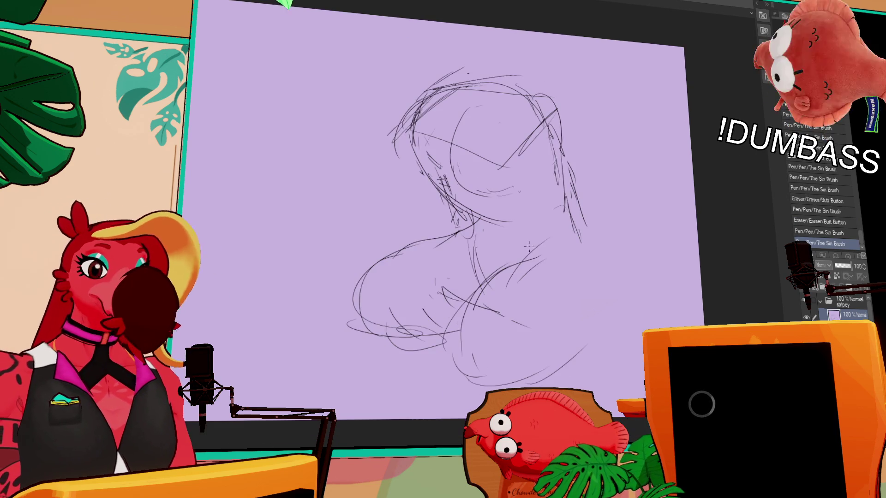
Step: Redraw the hip curve and pull a long contour down the figure's right side
mouse_move(427, 261)
left_mouse_down()
mouse_move(395, 277)
mouse_move(450, 248)
mouse_move(393, 271)
mouse_move(495, 245)
left_mouse_up()
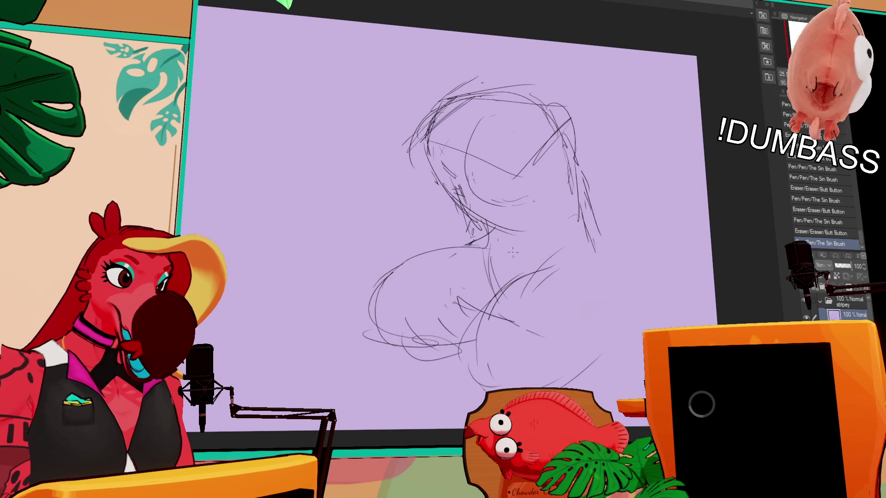
mouse_move(450, 307)
left_mouse_down()
mouse_move(563, 253)
mouse_move(547, 267)
left_mouse_up()
left_click_drag(512, 281, 572, 206)
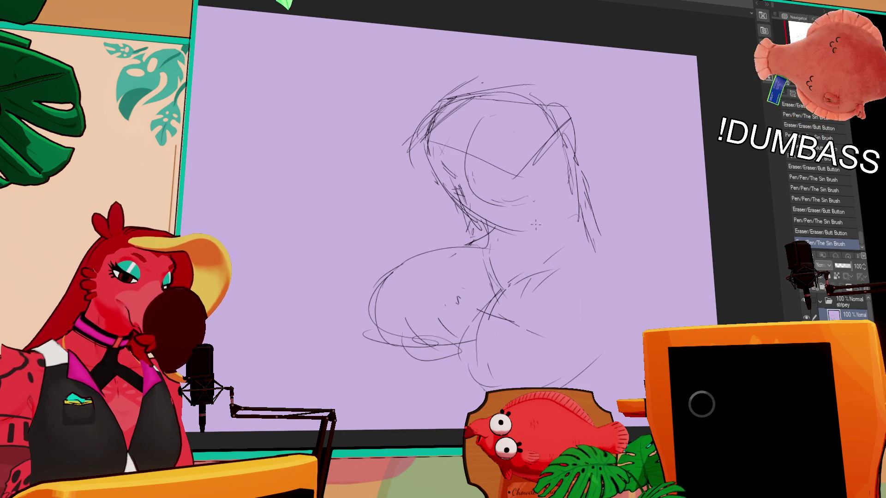
mouse_move(588, 173)
left_mouse_down()
mouse_move(619, 322)
mouse_move(577, 374)
left_mouse_up()
left_click_drag(554, 105, 592, 160)
left_click_drag(571, 129, 588, 195)
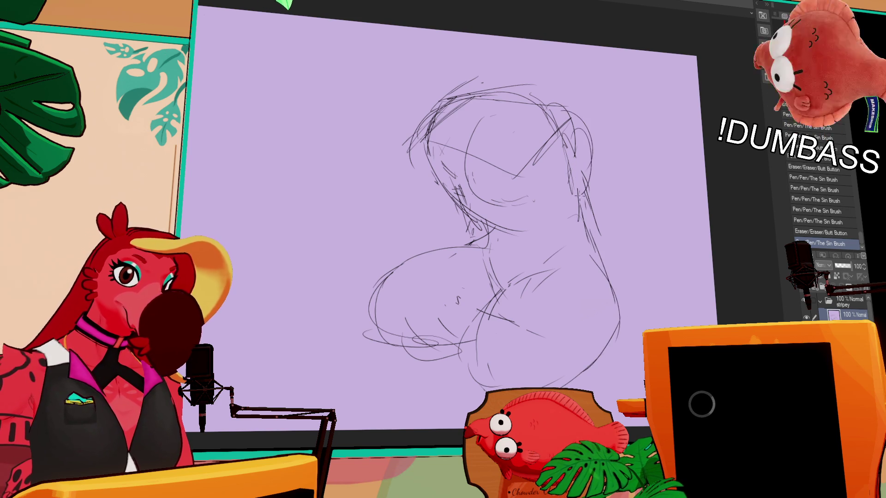
Step: Rotate the canvas and start faint strokes marking the top of the head
left_click_drag(475, 135, 555, 195)
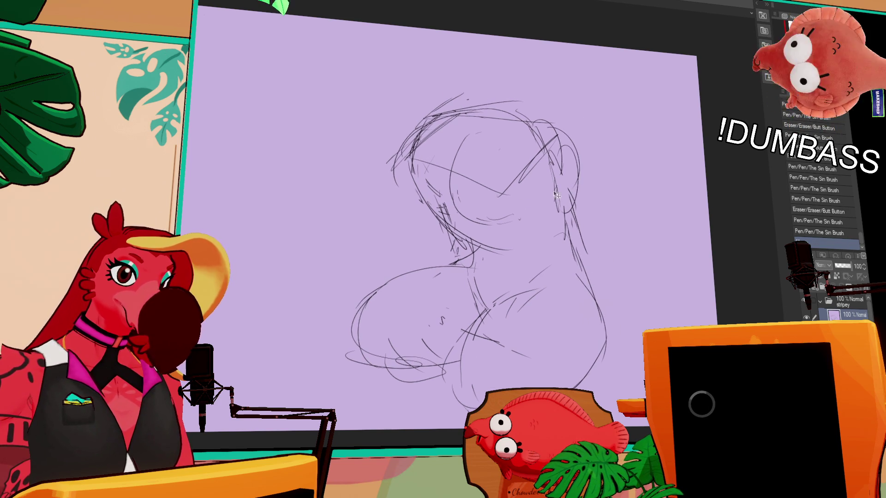
left_click_drag(369, 129, 482, 56)
left_click_drag(401, 115, 415, 158)
left_click_drag(388, 91, 418, 104)
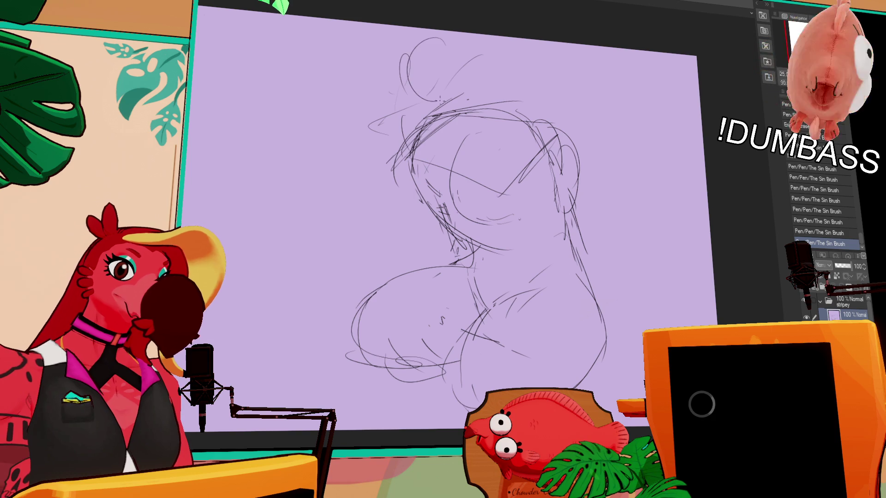
Step: Undo the outer head-circle stroke and erase stray marks around the shoulder
key("ctrl+z")
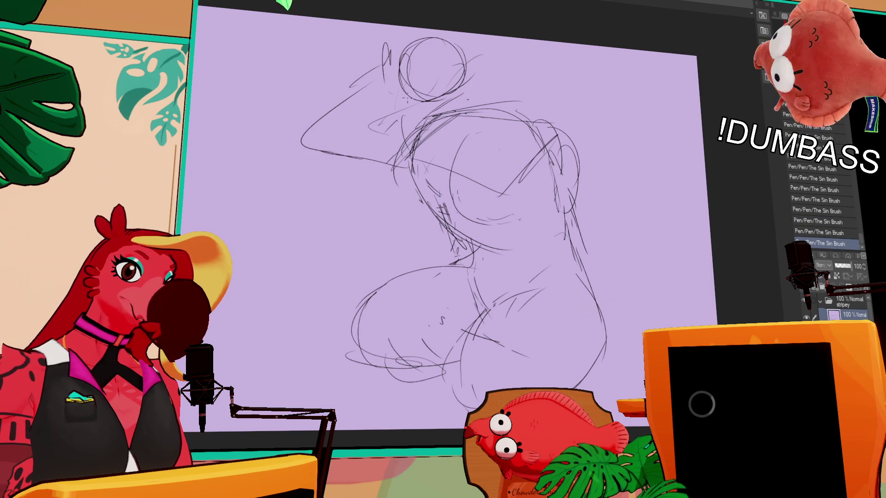
key("ctrl+z")
key("ctrl+y")
mouse_move(415, 139)
left_mouse_down()
mouse_move(408, 201)
mouse_move(460, 213)
left_mouse_up()
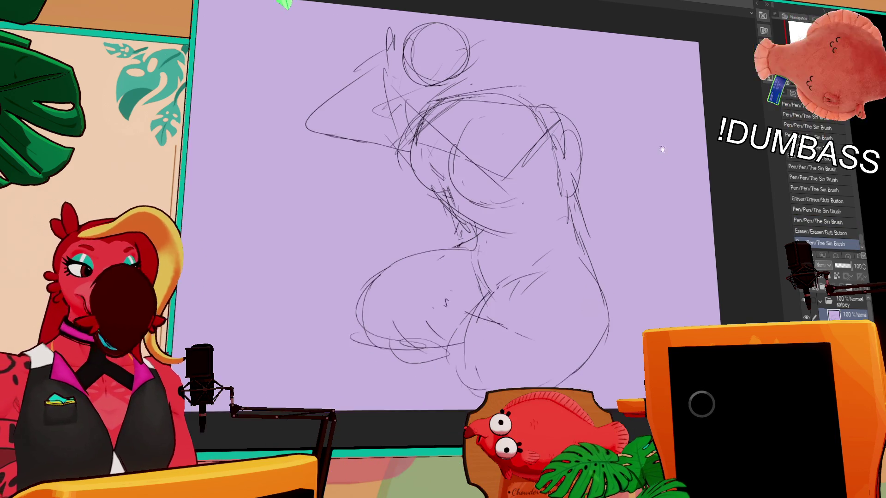
left_click_drag(509, 193, 519, 196)
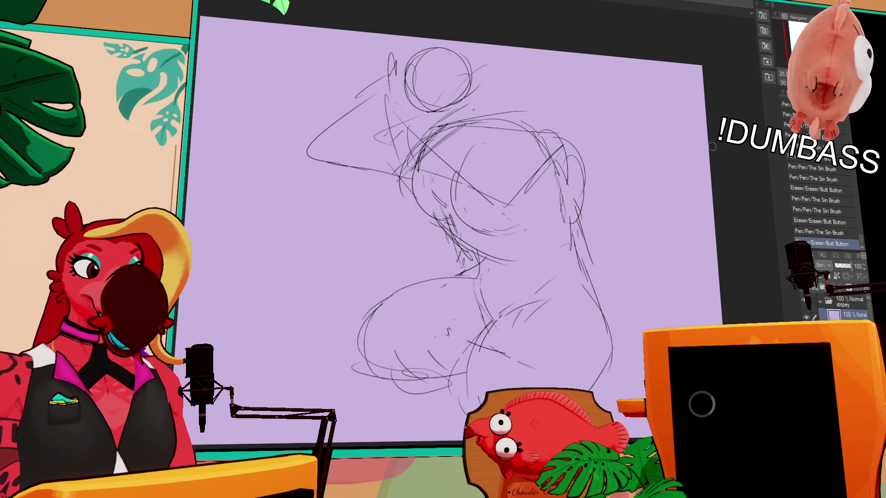
left_click_drag(712, 146, 738, 169)
left_click_drag(626, 165, 654, 165)
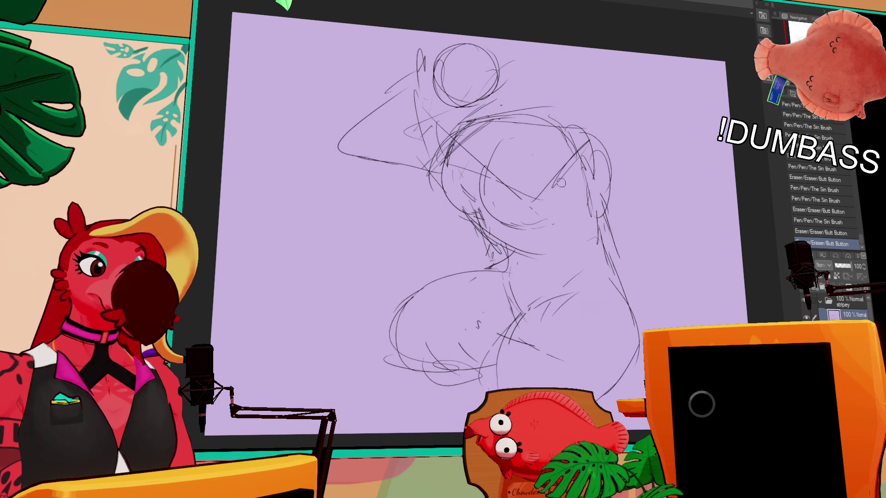
left_click_drag(561, 182, 535, 190)
Step: Rework and partly erase the torso and waist lines, then rotate the view
mouse_move(468, 150)
left_mouse_down()
mouse_move(484, 173)
mouse_move(543, 204)
mouse_move(563, 173)
left_mouse_up()
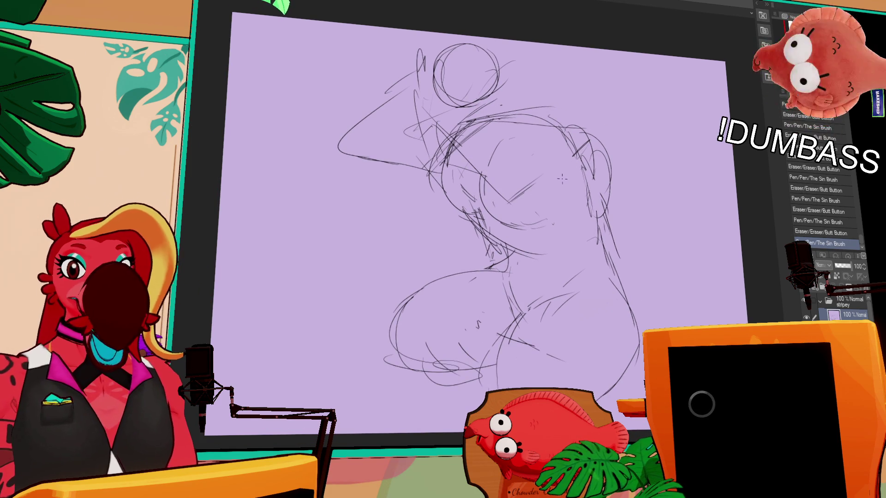
left_click_drag(543, 186, 485, 159)
left_click_drag(442, 134, 539, 196)
left_click_drag(489, 171, 545, 216)
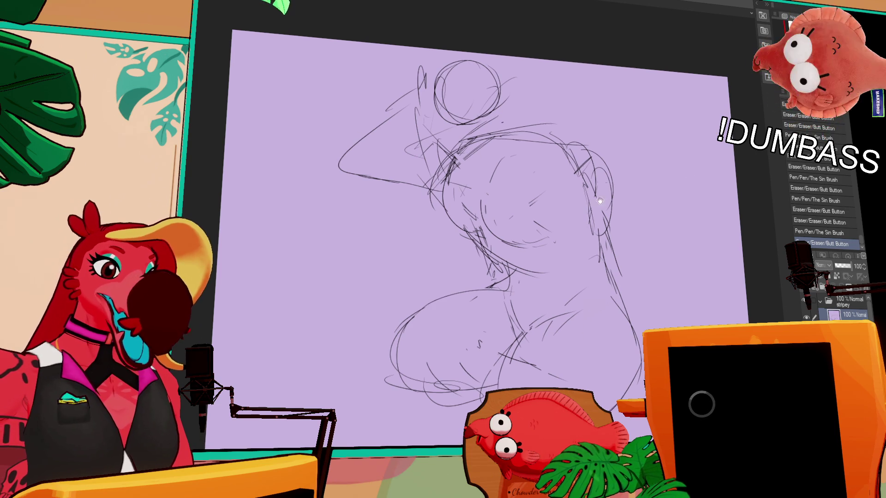
left_click(534, 216)
mouse_move(535, 216)
left_mouse_down()
mouse_move(514, 197)
mouse_move(526, 146)
left_mouse_up()
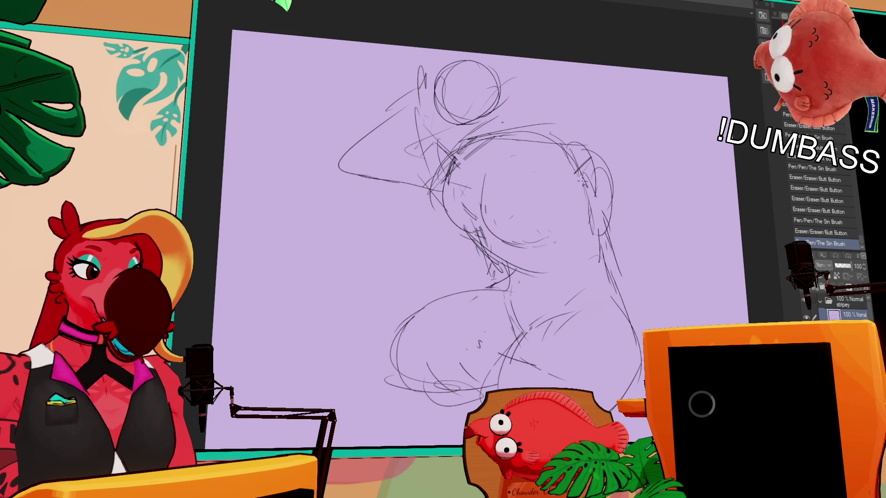
left_click_drag(484, 236, 495, 263)
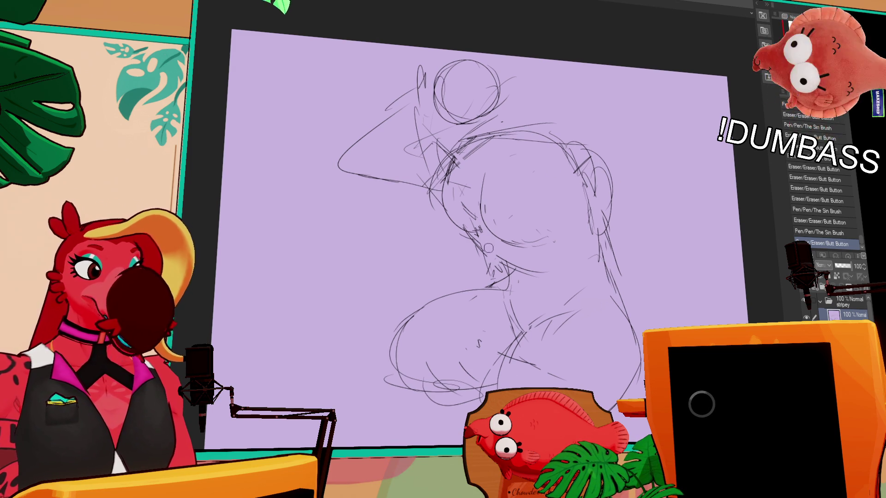
key("ctrl+z")
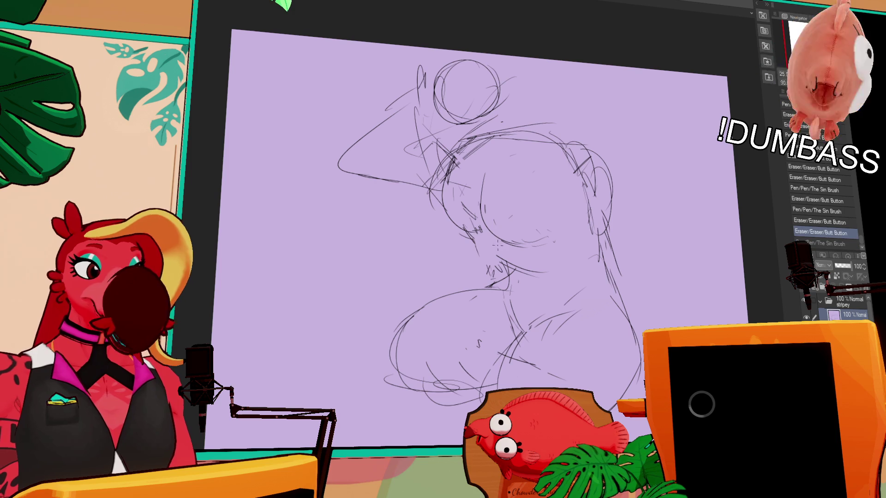
key("ctrl+y")
left_click_drag(588, 135, 720, 153)
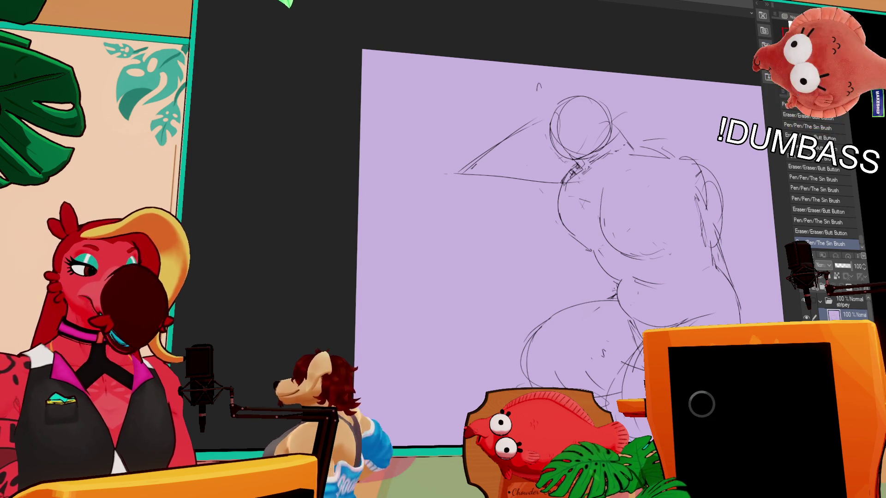
Step: Erase lines near the figure's lower right hip
left_click_drag(607, 299, 568, 308)
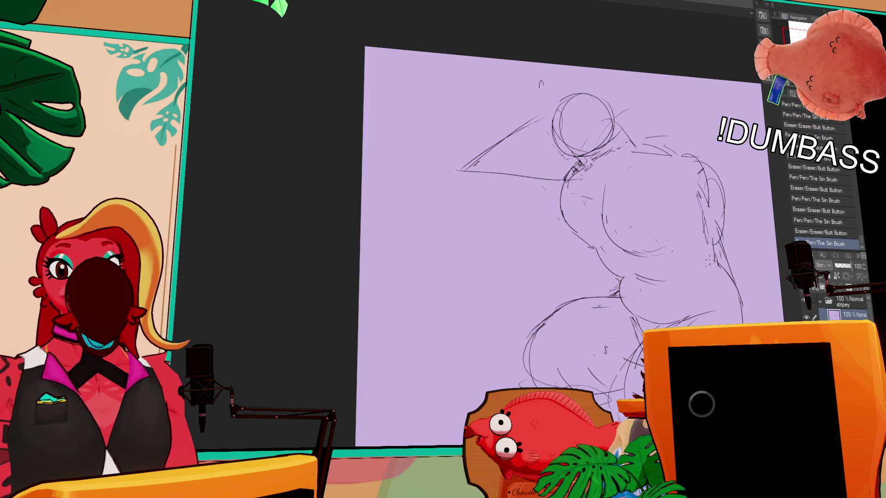
Step: Pan the canvas and erase stray marks around the legs
left_click_drag(547, 325, 617, 279)
left_click_drag(710, 302, 694, 297)
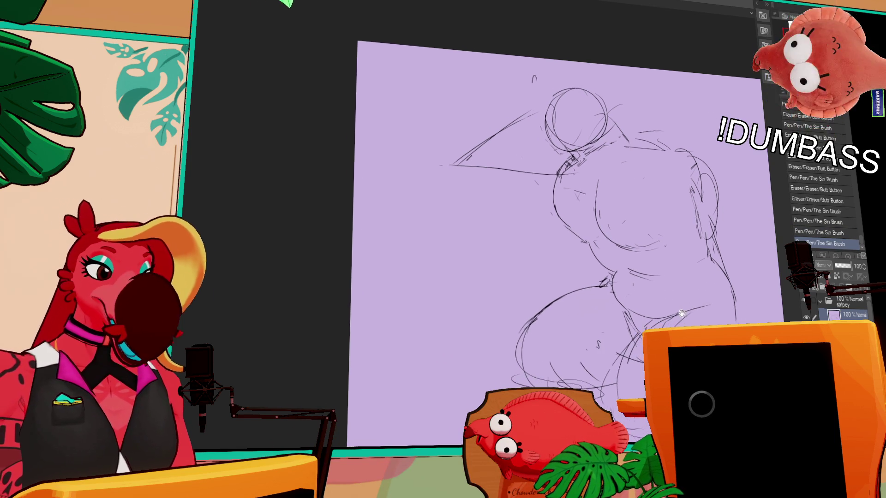
mouse_move(527, 375)
left_mouse_down()
mouse_move(525, 320)
mouse_move(511, 361)
mouse_move(518, 377)
left_mouse_up()
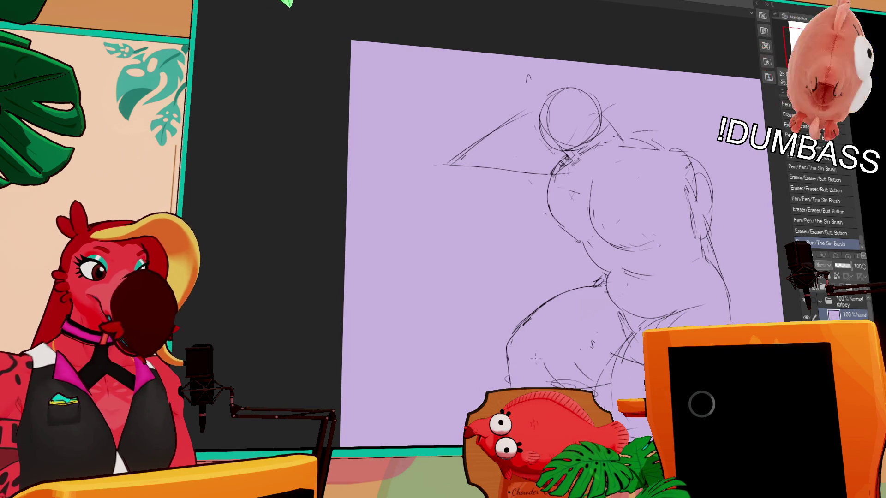
left_click_drag(574, 208, 509, 222)
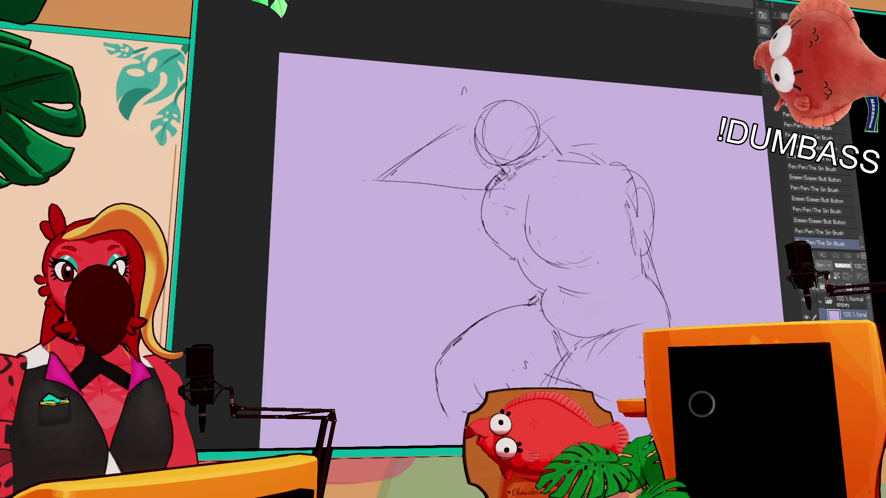
left_click_drag(629, 280, 621, 261)
left_click_drag(567, 134, 554, 162)
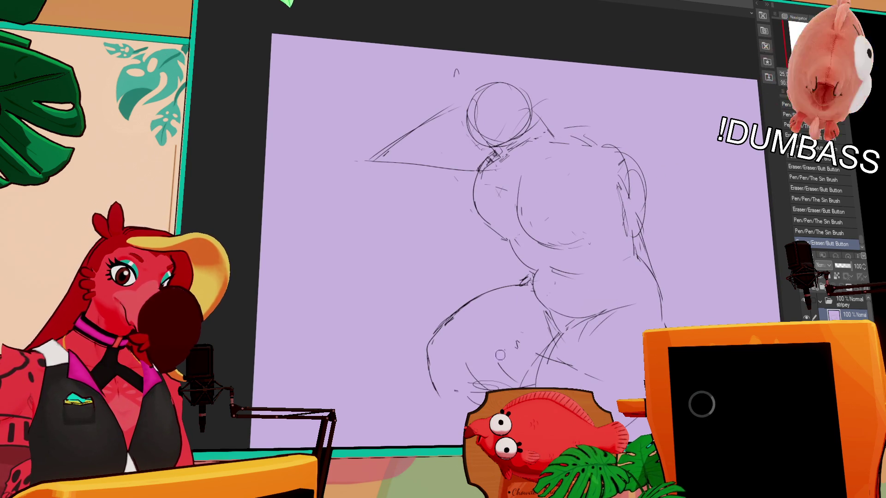
Step: Draw a long tail curve up to the hip, then select it and move it away
mouse_move(452, 426)
left_mouse_down()
mouse_move(529, 278)
mouse_move(429, 387)
left_mouse_up()
left_click_drag(470, 360, 521, 336)
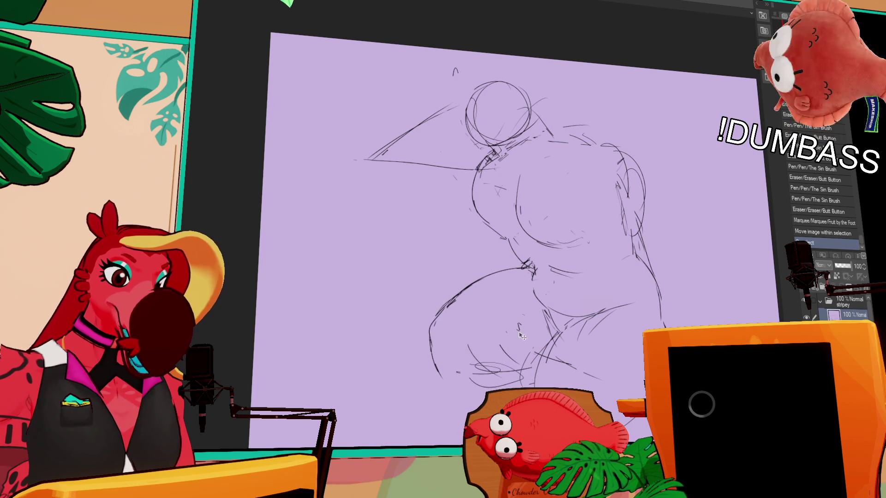
Step: Sketch a shoulder circle on the figure's right with lines extending from it
left_click_drag(525, 416, 561, 435)
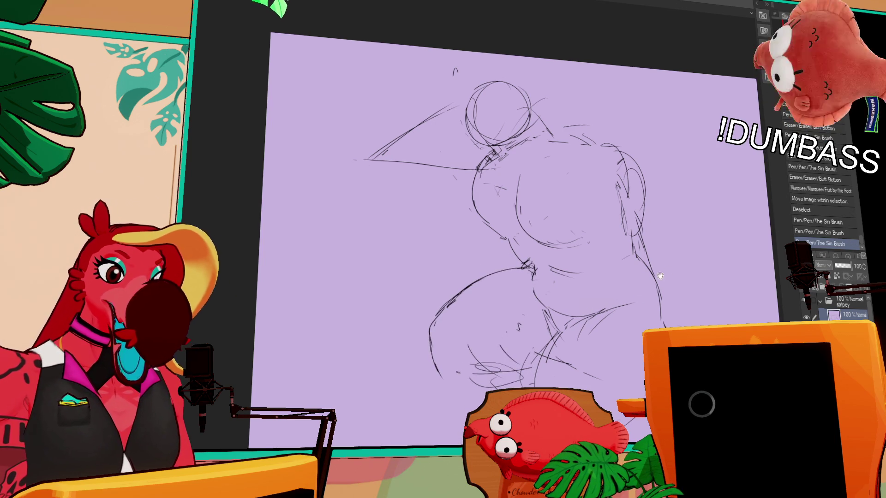
left_click_drag(608, 158, 594, 207)
mouse_move(623, 172)
left_mouse_down()
mouse_move(627, 228)
mouse_move(623, 216)
mouse_move(630, 221)
left_mouse_up()
key("ctrl+z")
key("ctrl+z")
key("ctrl+y")
key("ctrl+y")
key("ctrl+z")
mouse_move(621, 191)
left_mouse_down()
mouse_move(681, 229)
mouse_move(684, 325)
left_mouse_up()
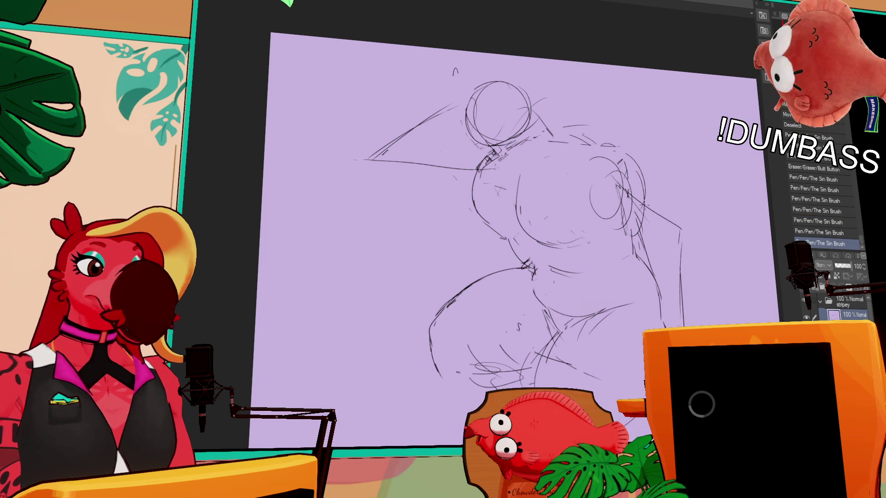
left_click_drag(613, 180, 685, 226)
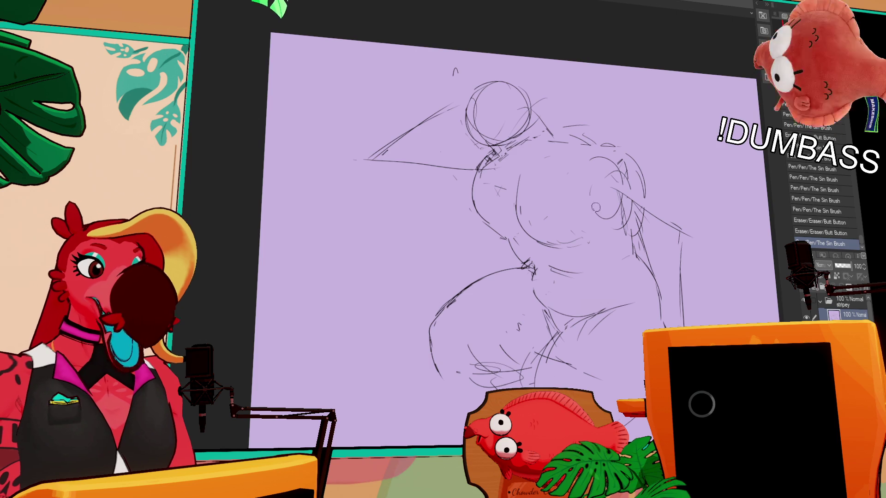
Step: Rework the chest strokes, erasing stray lines and part of the chest contour
mouse_move(601, 206)
left_mouse_down()
mouse_move(608, 214)
mouse_move(651, 220)
left_mouse_up()
mouse_move(600, 168)
left_mouse_down()
mouse_move(647, 179)
mouse_move(643, 127)
left_mouse_up()
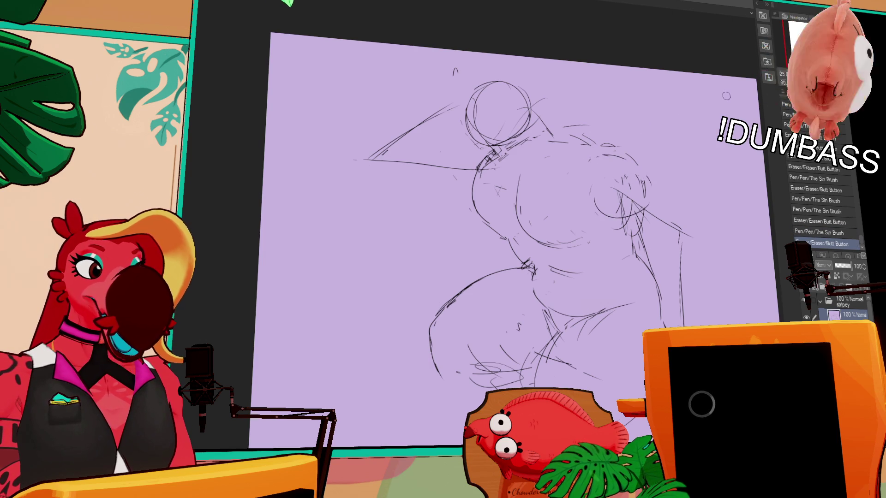
key("ctrl+z")
key("ctrl+z")
key("ctrl+z")
key("ctrl+y")
left_click_drag(587, 183, 588, 201)
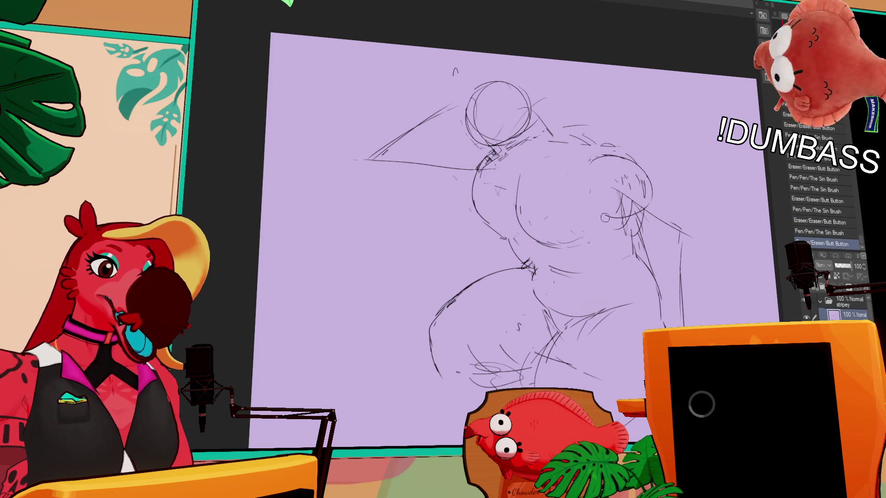
left_click_drag(574, 236, 584, 232)
left_click_drag(585, 232, 586, 230)
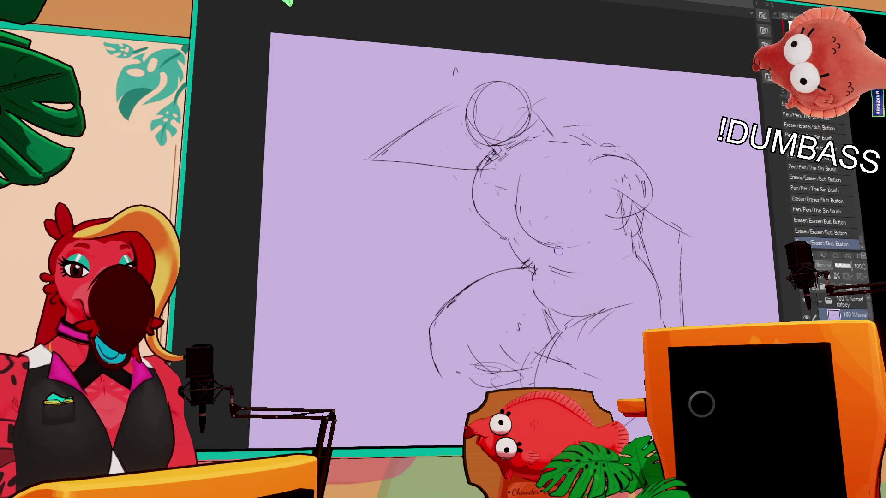
mouse_move(572, 248)
left_mouse_down()
mouse_move(580, 243)
mouse_move(561, 246)
mouse_move(603, 223)
mouse_move(597, 220)
left_mouse_up()
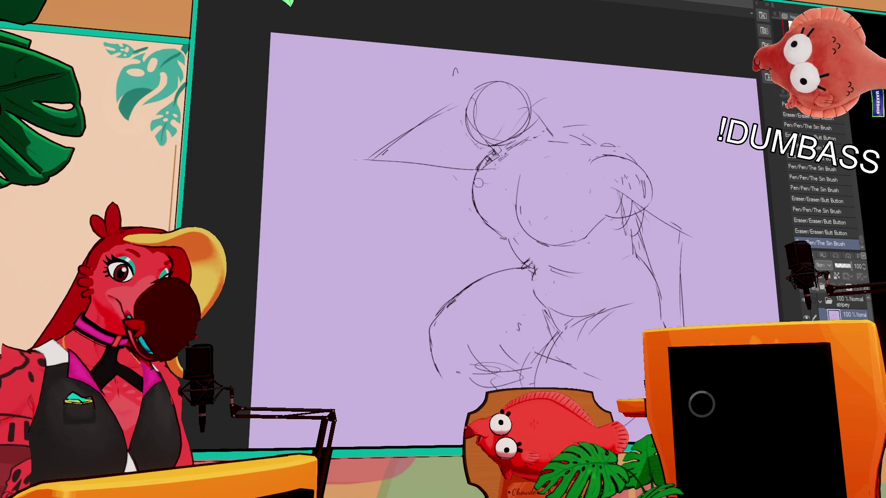
Step: Add small pencil strokes along the torso and its right side
left_click_drag(604, 223, 599, 220)
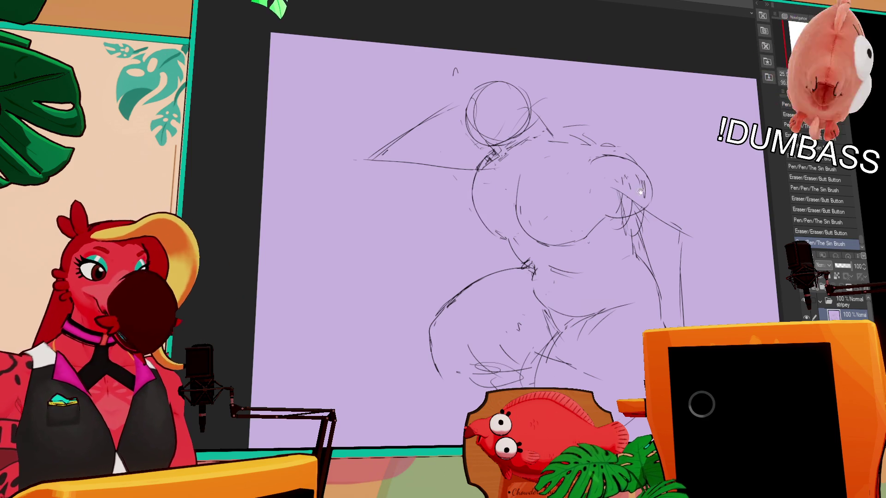
left_click_drag(489, 235, 492, 232)
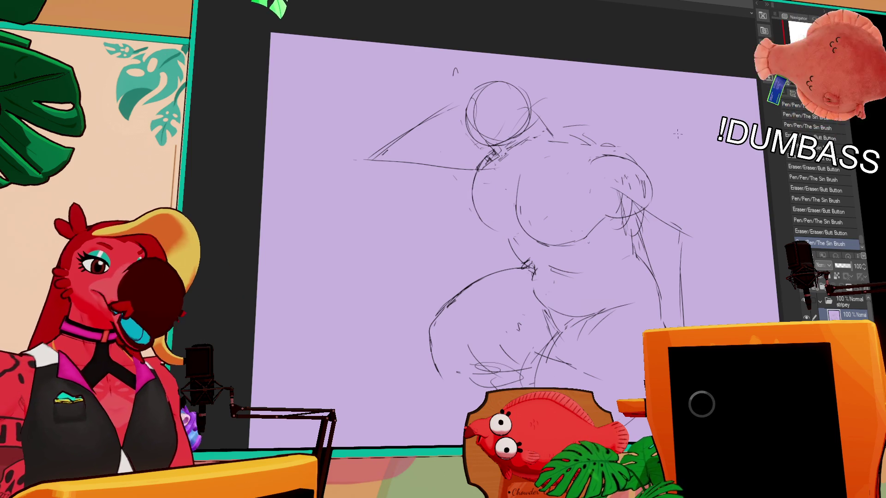
mouse_move(623, 225)
left_mouse_down()
mouse_move(626, 218)
mouse_move(624, 230)
mouse_move(612, 222)
mouse_move(609, 197)
mouse_move(623, 229)
mouse_move(637, 232)
mouse_move(620, 196)
left_mouse_up()
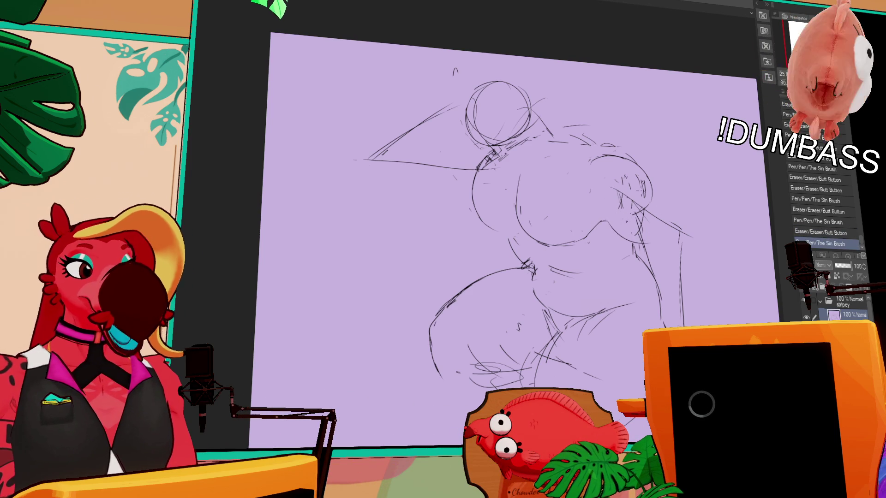
left_click_drag(677, 197, 677, 207)
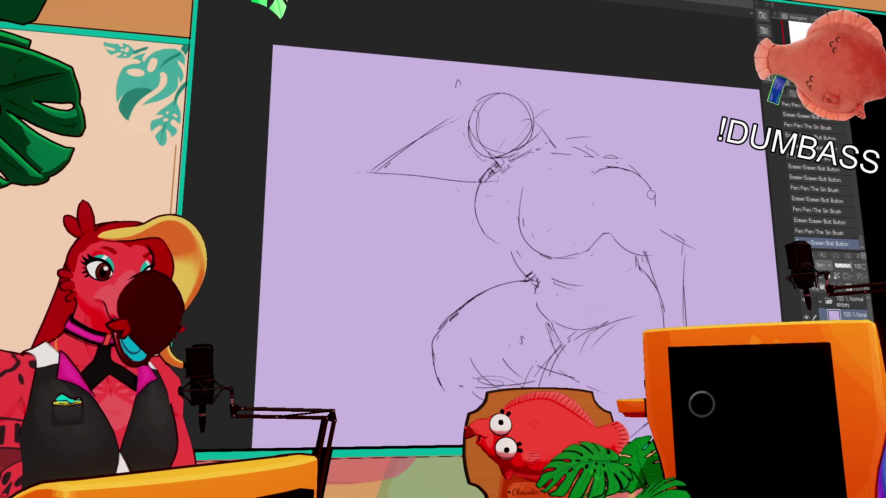
mouse_move(684, 236)
left_mouse_down()
mouse_move(663, 198)
mouse_move(675, 222)
left_mouse_up()
left_click_drag(665, 253, 627, 223)
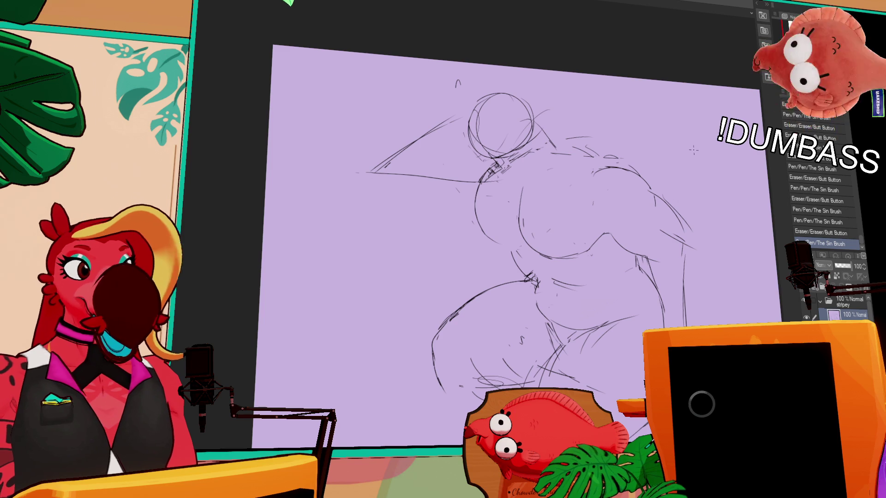
scroll(720, 199, "down", 1)
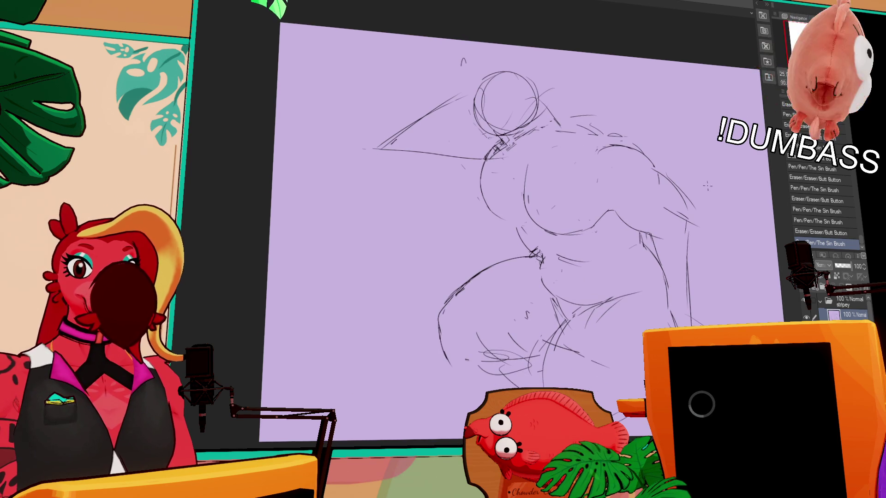
scroll(708, 185, "down", 1)
Step: Draw the raised right arm contour and redraw small belly strokes
mouse_move(697, 202)
left_mouse_down()
mouse_move(703, 226)
mouse_move(668, 228)
mouse_move(666, 256)
left_mouse_up()
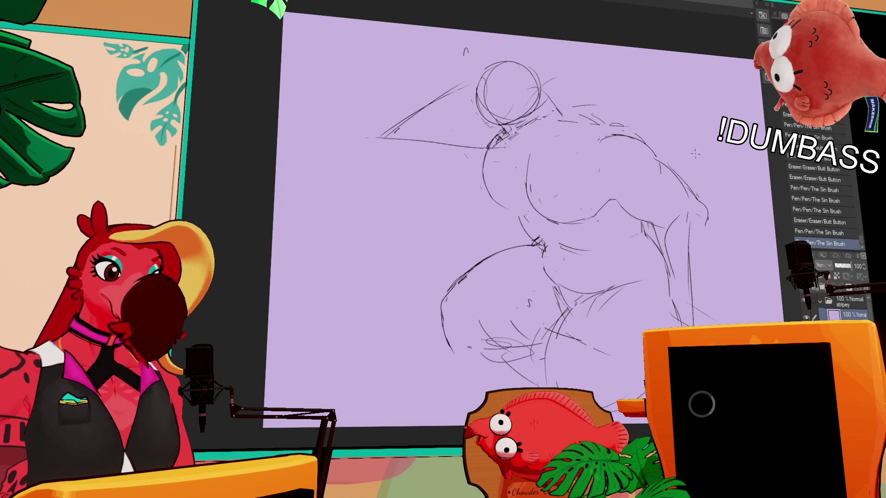
scroll(697, 210, "down", 2)
left_click_drag(699, 204, 708, 255)
scroll(678, 179, "up", 1)
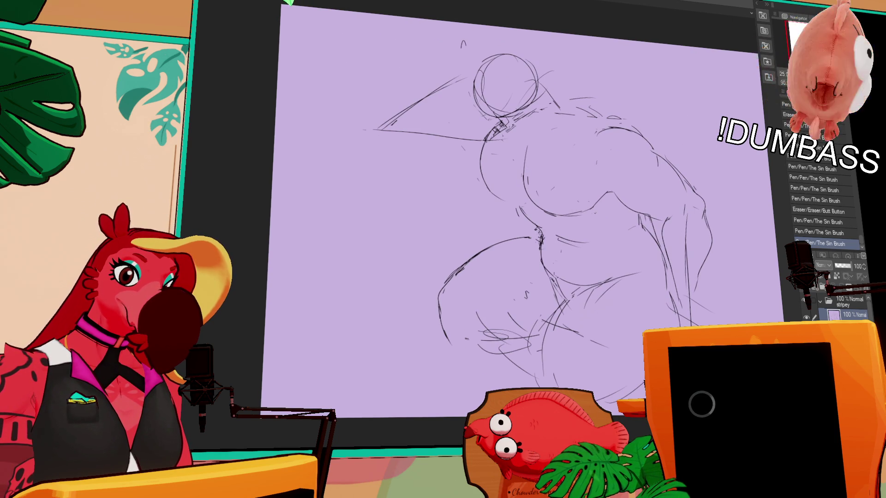
mouse_move(540, 248)
left_mouse_down()
mouse_move(550, 281)
mouse_move(561, 285)
left_mouse_up()
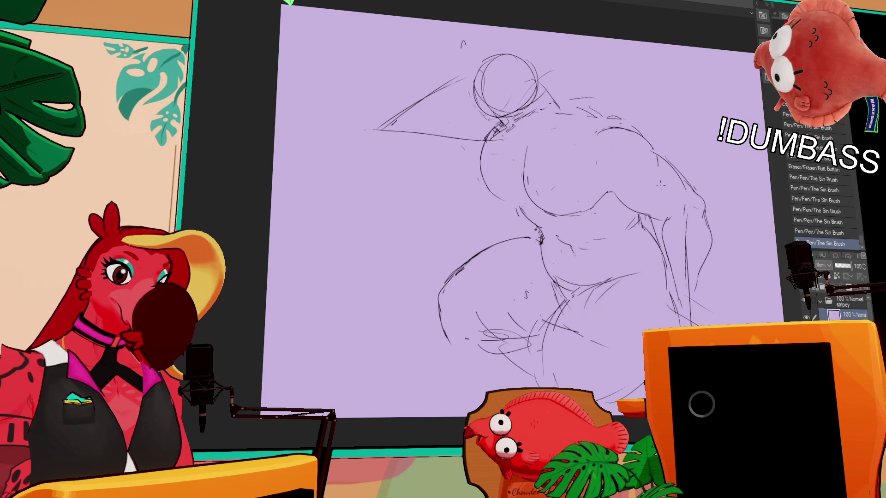
left_click_drag(578, 202, 576, 259)
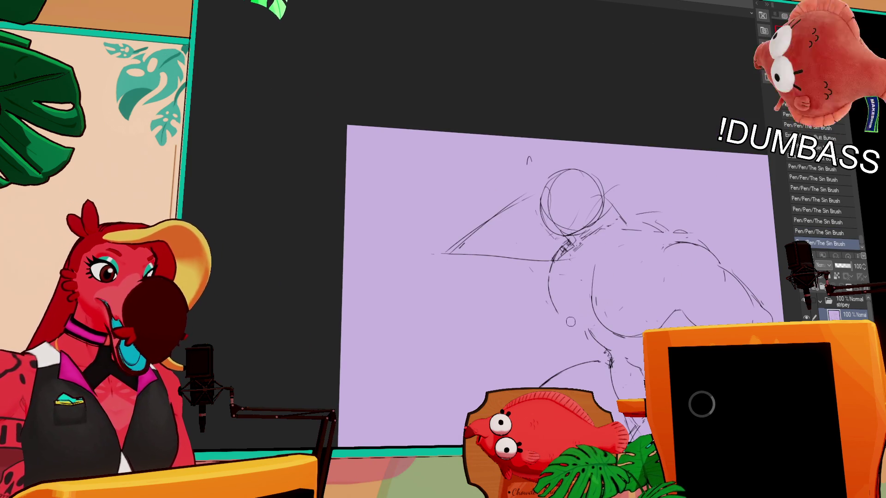
Step: Redraw belly strokes, then marquee the head circle and nudge it right and down
mouse_move(560, 249)
left_mouse_down()
mouse_move(552, 302)
mouse_move(592, 319)
left_mouse_up()
key("m")
left_click_drag(530, 153, 633, 266)
left_click_drag(574, 208, 588, 222)
key("ctrl+d")
Step: Touch up neck strokes and erase part of the back curve
left_click_drag(576, 254, 581, 263)
left_click_drag(630, 222, 640, 238)
mouse_move(643, 207)
left_mouse_down()
mouse_move(654, 218)
mouse_move(680, 179)
left_mouse_up()
left_click_drag(664, 238, 699, 260)
key("ctrl+z")
key("ctrl+y")
key("ctrl+z")
key("ctrl+y")
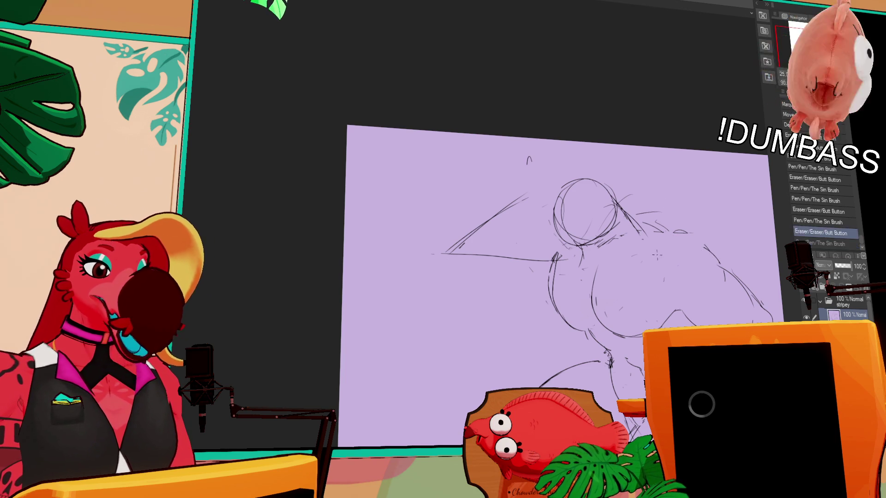
left_click_drag(675, 243, 664, 207)
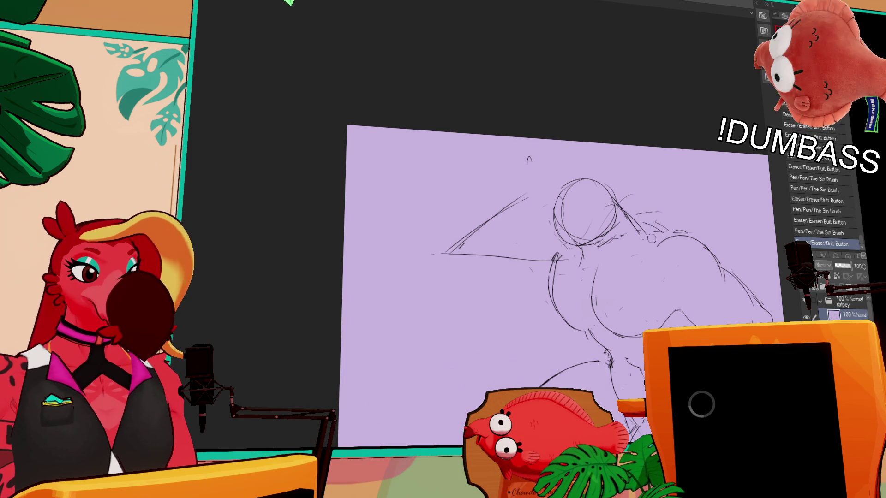
left_click_drag(656, 237, 658, 228)
Step: Re-angle the long arm line and add short pencil strokes near the shoulder
mouse_move(556, 258)
left_mouse_down()
mouse_move(484, 251)
mouse_move(547, 269)
mouse_move(471, 257)
mouse_move(547, 184)
mouse_move(565, 185)
mouse_move(548, 168)
left_mouse_up()
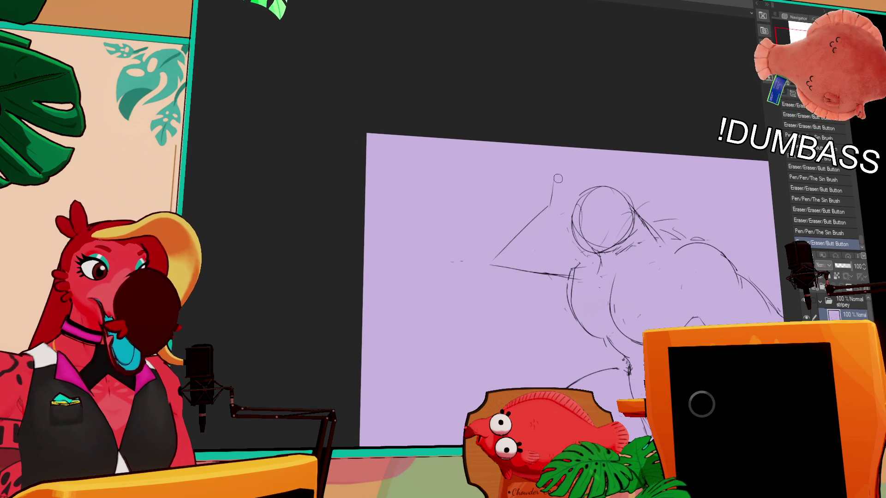
key("p")
mouse_move(548, 202)
left_mouse_down()
mouse_move(551, 179)
mouse_move(570, 173)
left_mouse_up()
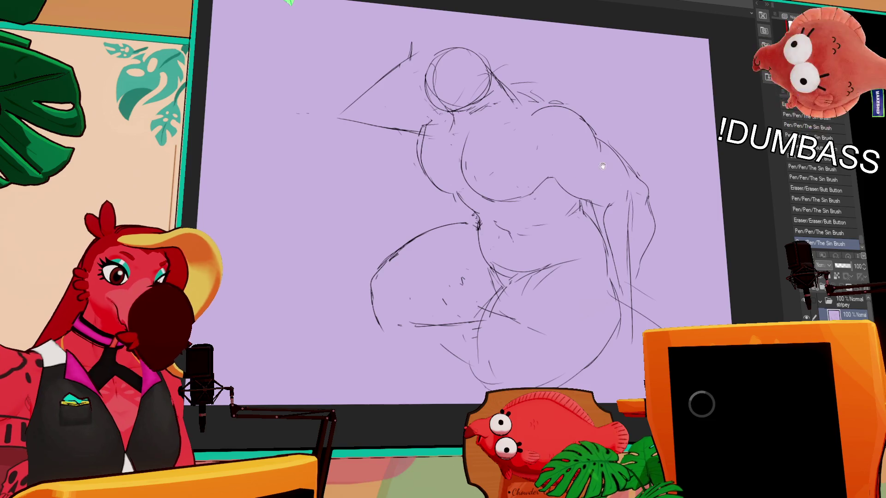
scroll(605, 202, "down", 3)
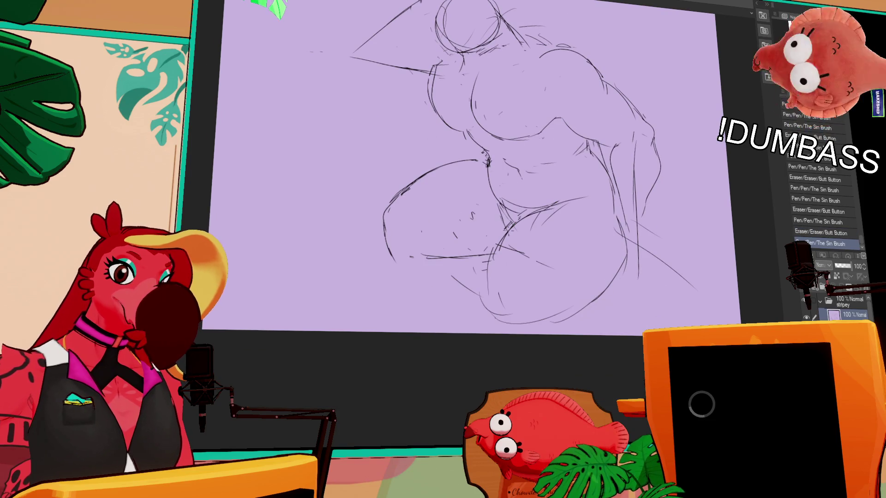
Step: Draw a new body contour line and erase a stray mark
left_click_drag(487, 206, 504, 243)
scroll(602, 203, "up", 3)
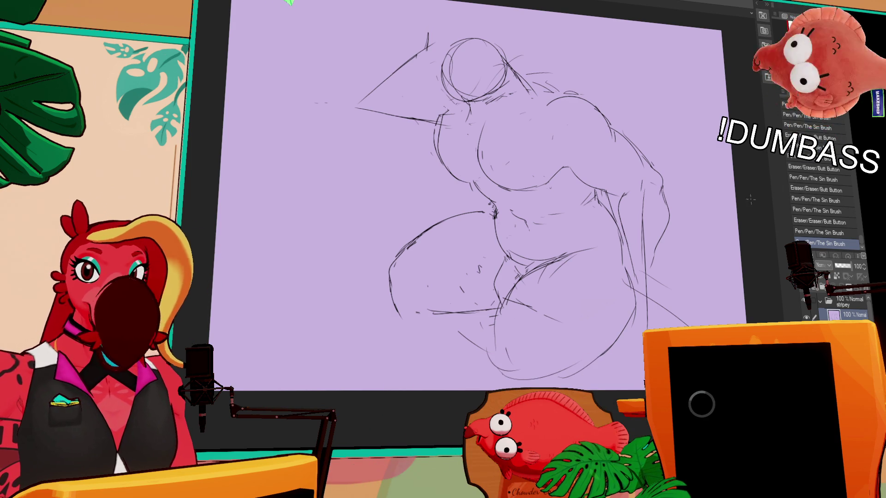
mouse_move(671, 268)
left_mouse_down()
mouse_move(620, 264)
mouse_move(633, 318)
left_mouse_up()
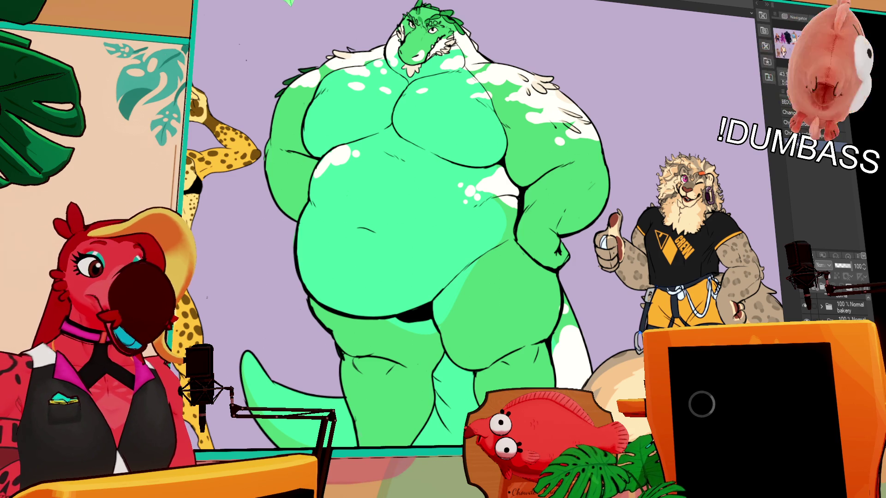
scroll(314, 165, "down", 3)
scroll(355, 169, "up", 3)
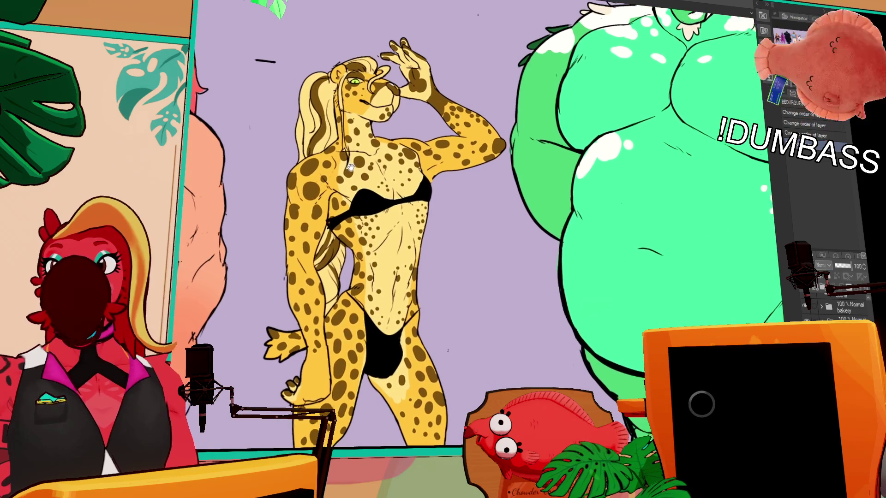
scroll(642, 251, "right", 10)
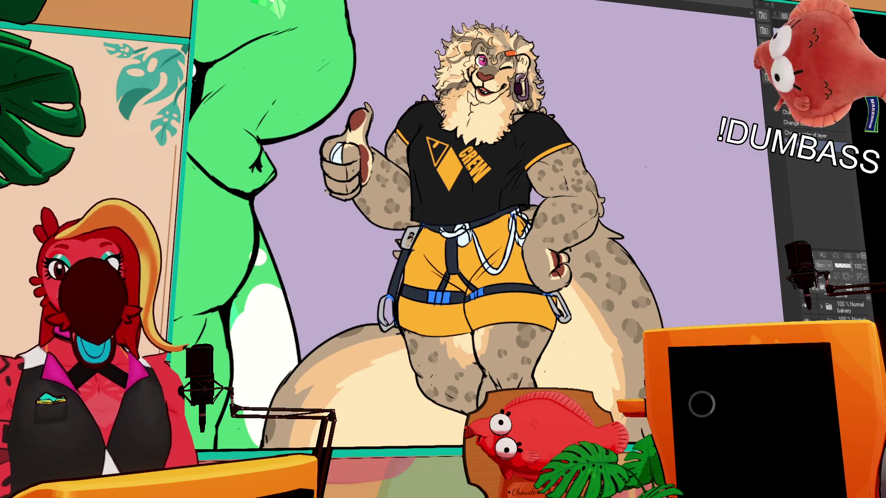
scroll(479, 245, "down", 2)
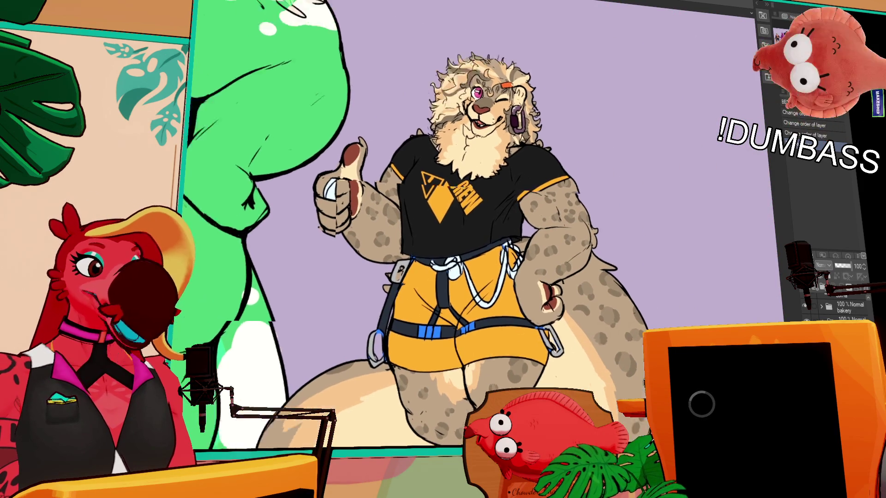
scroll(478, 245, "down", 3)
scroll(477, 246, "down", 1)
scroll(478, 245, "down", 1)
scroll(478, 245, "down", 1)
left_click_drag(477, 244, 723, 235)
scroll(484, 133, "up", 1)
scroll(484, 133, "up", 1)
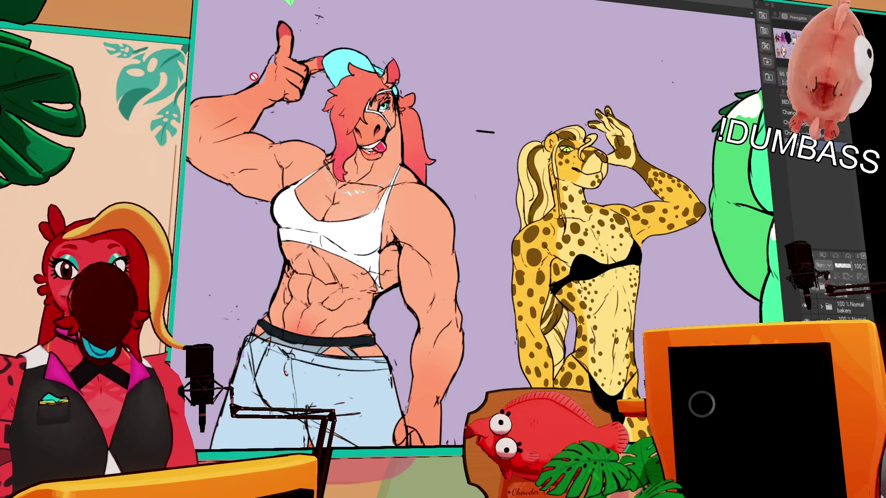
scroll(485, 133, "down", 1)
mouse_move(498, 194)
left_mouse_down()
mouse_move(306, 189)
mouse_move(321, 177)
left_mouse_up()
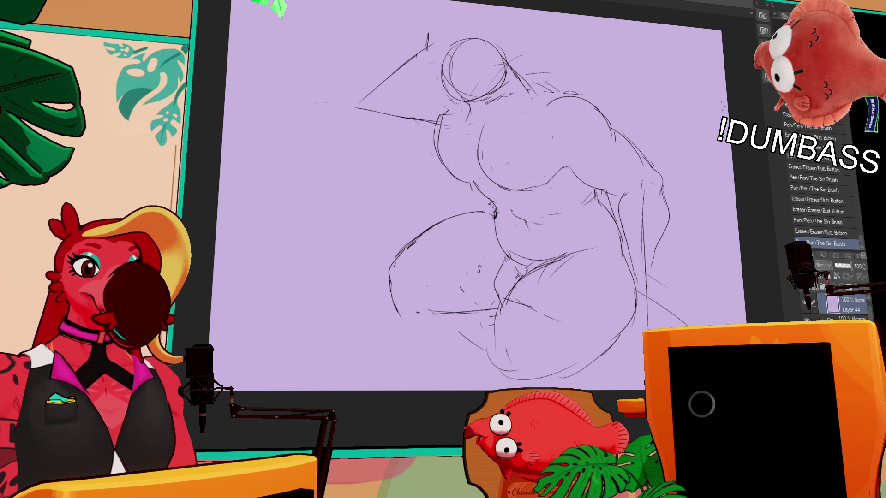
scroll(624, 219, "up", 2)
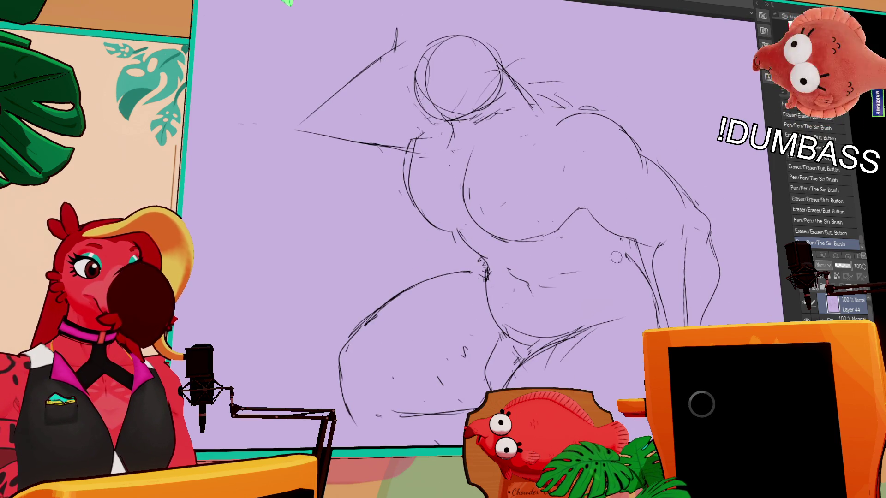
Step: Tilt the canvas and redraw the lower belly stroke, undoing as needed
key("e")
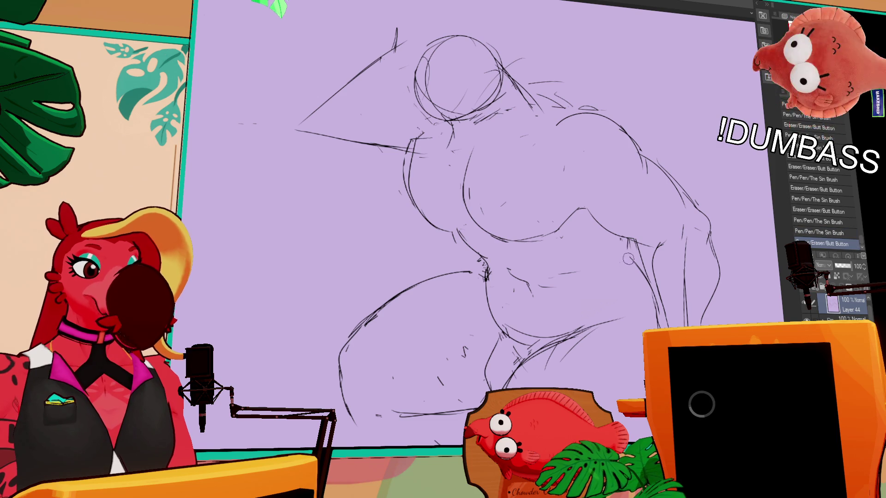
key("p")
key("e")
key("p")
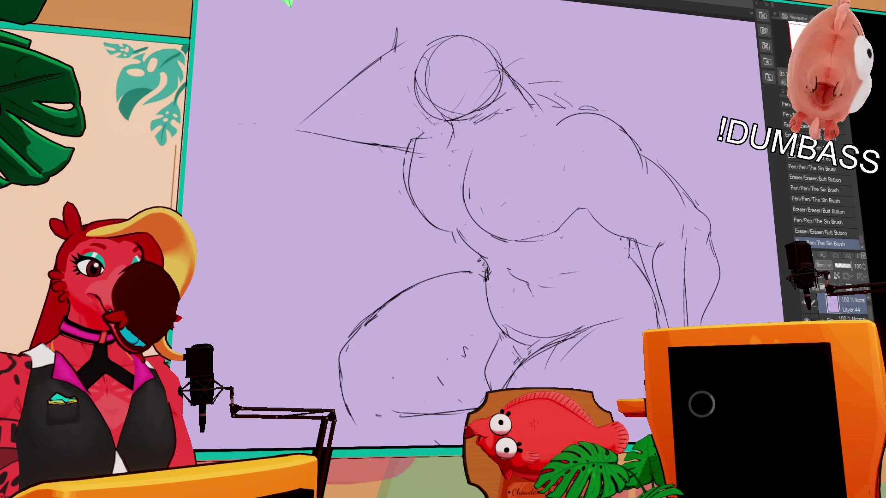
key("e")
key("p")
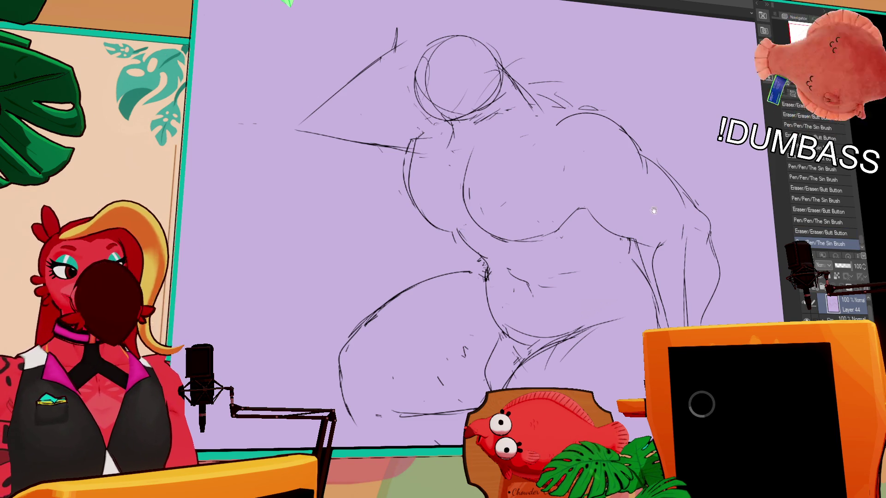
left_click_drag(608, 218, 619, 259)
key("e")
key("p")
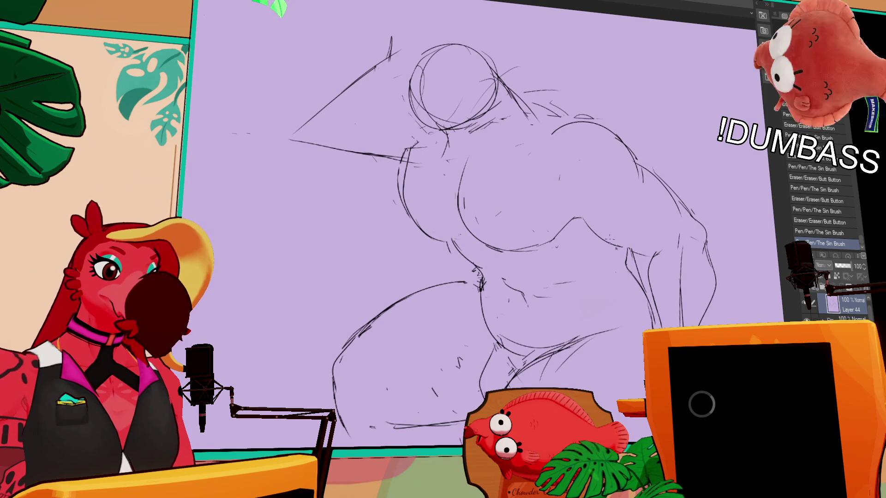
key("e")
key("p")
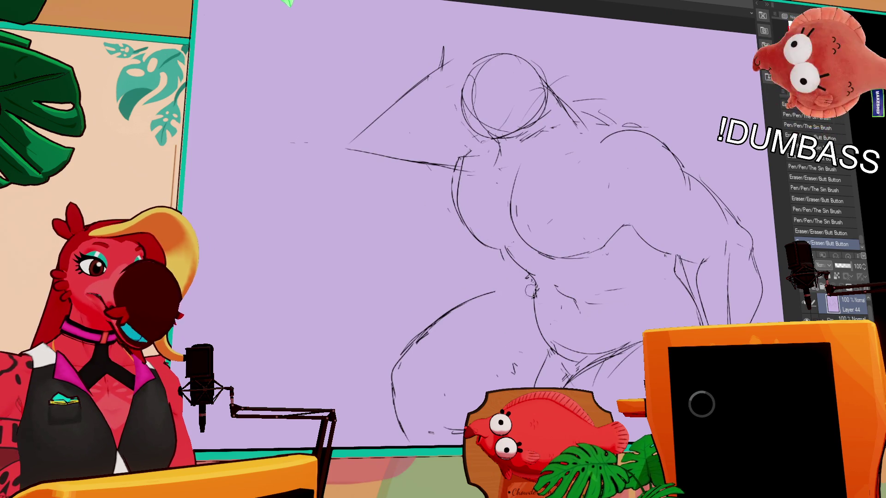
left_click_drag(453, 310, 512, 289)
key("ctrl+y")
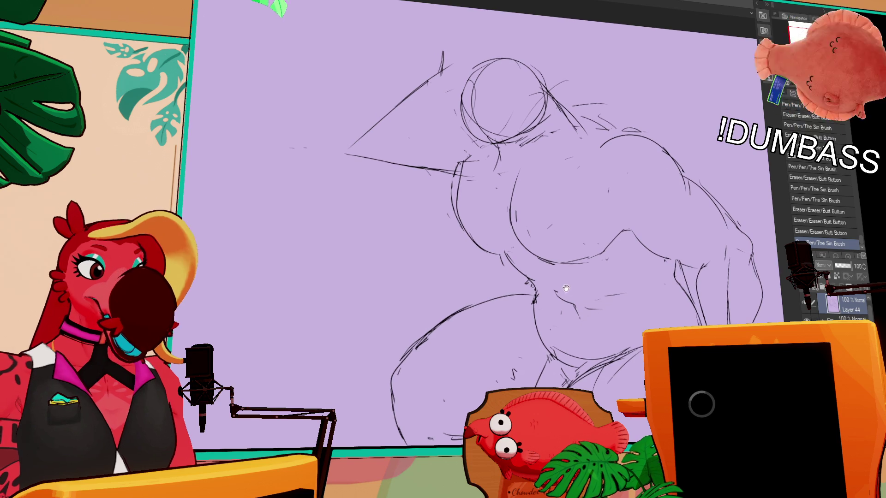
key("ctrl+z")
key("ctrl+z")
key("ctrl+z")
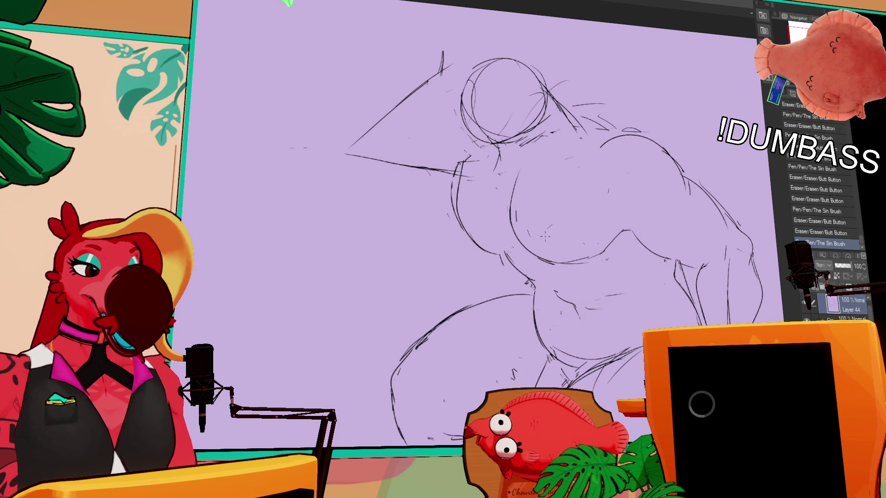
Step: Erase stray belly marks, rework a hip stroke, then lasso the chest lines
left_click_drag(563, 316, 597, 313)
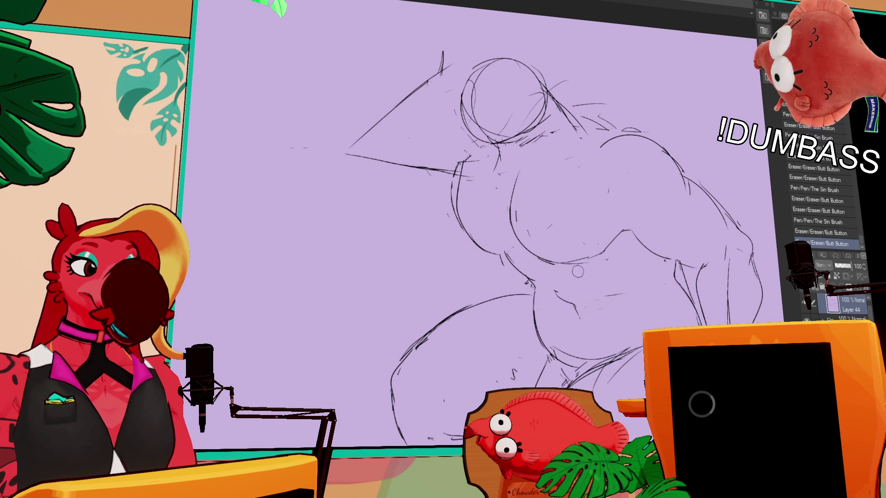
left_click_drag(619, 239, 628, 243)
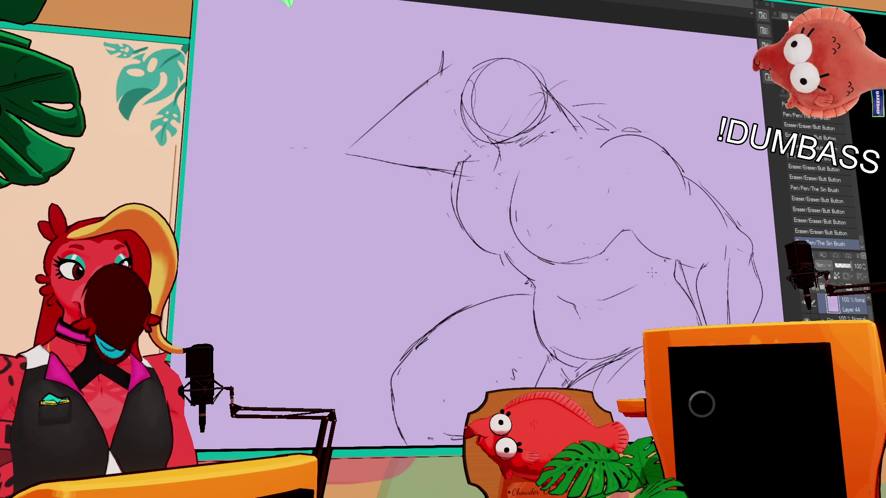
left_click_drag(601, 296, 622, 296)
key("ctrl+z")
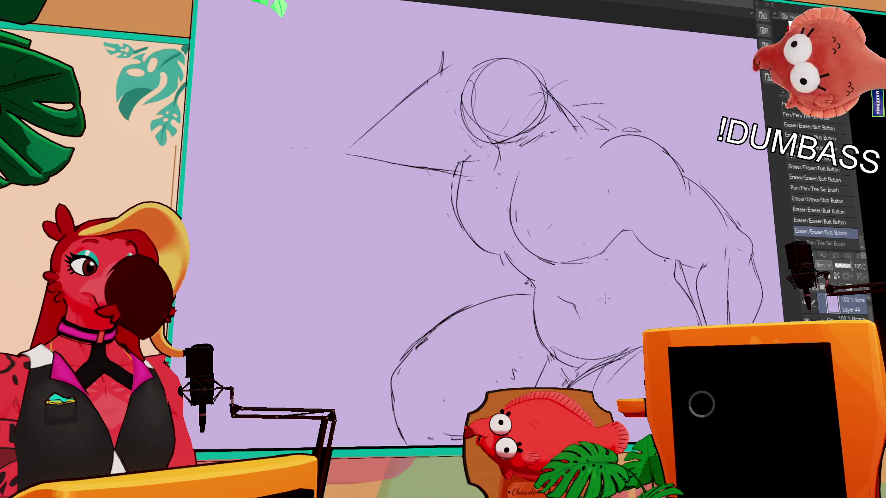
key("ctrl+z")
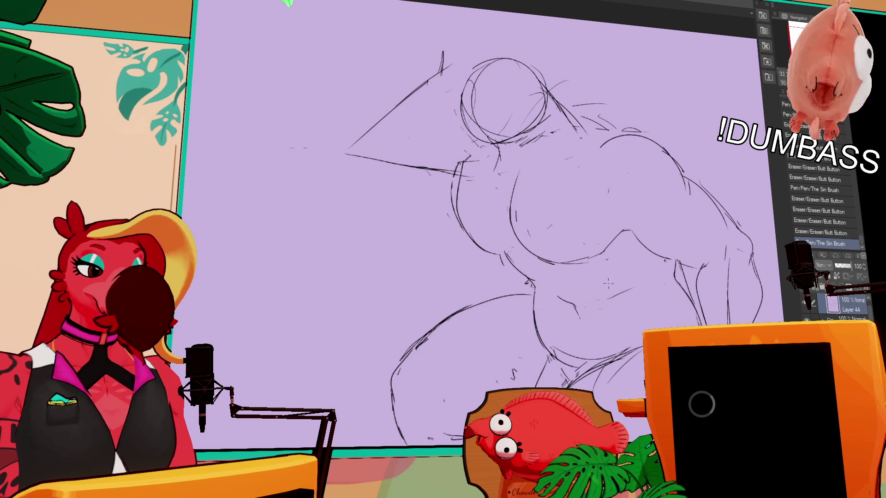
mouse_move(600, 275)
left_mouse_down()
mouse_move(505, 216)
mouse_move(618, 261)
left_mouse_up()
left_click_drag(523, 249, 525, 248)
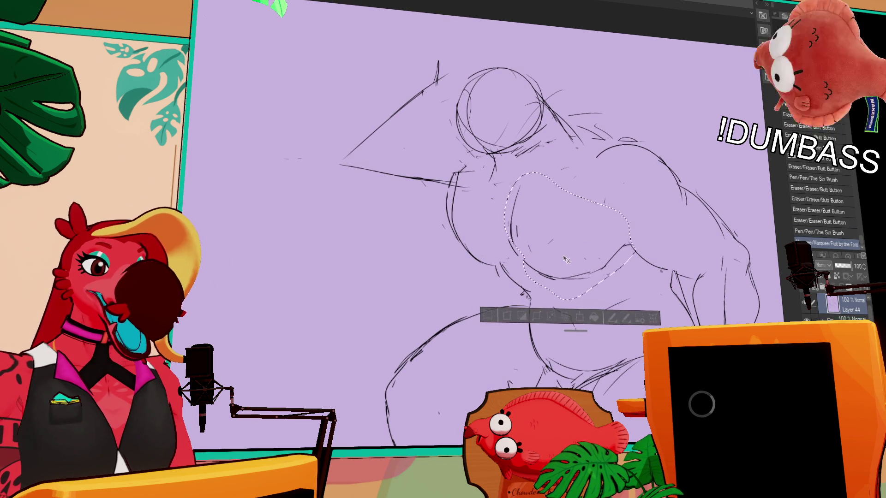
Step: Nudge the selected chest lines down and right and deselect
left_click_drag(539, 207, 546, 215)
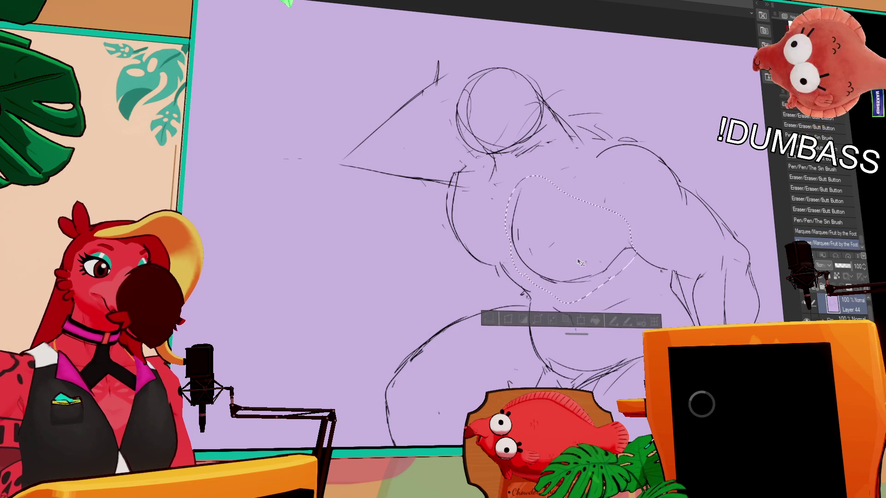
key("ctrl+d")
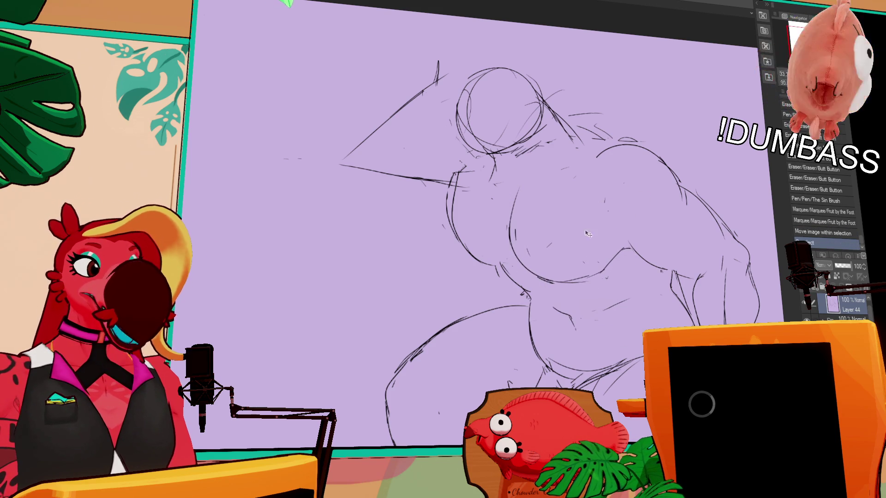
left_click_drag(590, 253, 592, 263)
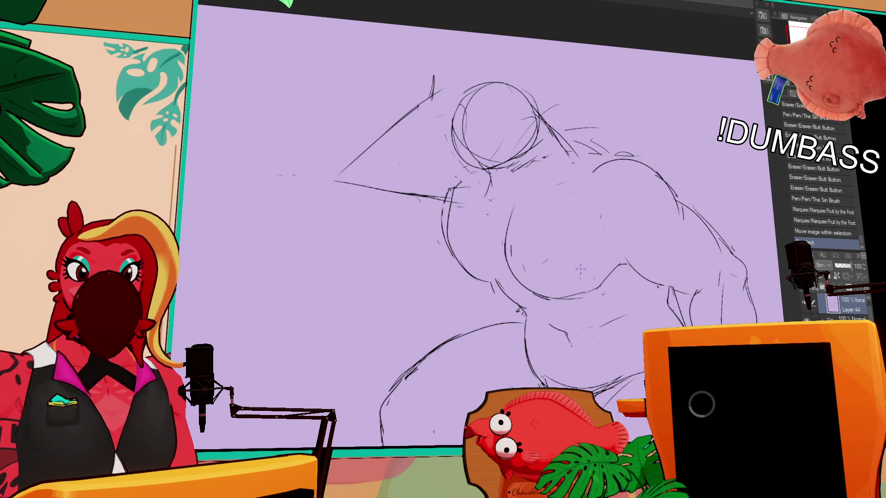
left_click_drag(580, 285, 579, 280)
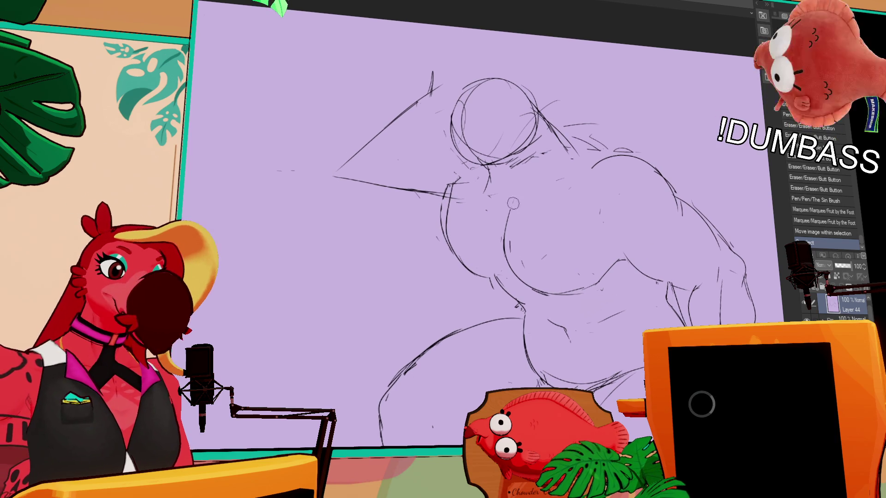
key("ctrl+d")
Step: Redraw the curved right chest line, undoing rejected attempts
mouse_move(524, 275)
left_mouse_down()
mouse_move(511, 228)
mouse_move(516, 280)
left_mouse_up()
left_click_drag(512, 205, 537, 291)
key("ctrl+z")
left_click_drag(510, 199, 564, 289)
key("ctrl+z")
mouse_move(514, 220)
left_mouse_down()
mouse_move(546, 290)
mouse_move(595, 286)
left_mouse_up()
key("ctrl+z")
Step: Redraw the left chest line, add lower-chest marks and erase a stray stroke
left_click_drag(449, 187, 457, 273)
key("ctrl+z")
mouse_move(448, 177)
left_mouse_down()
mouse_move(461, 259)
mouse_move(493, 250)
left_mouse_up()
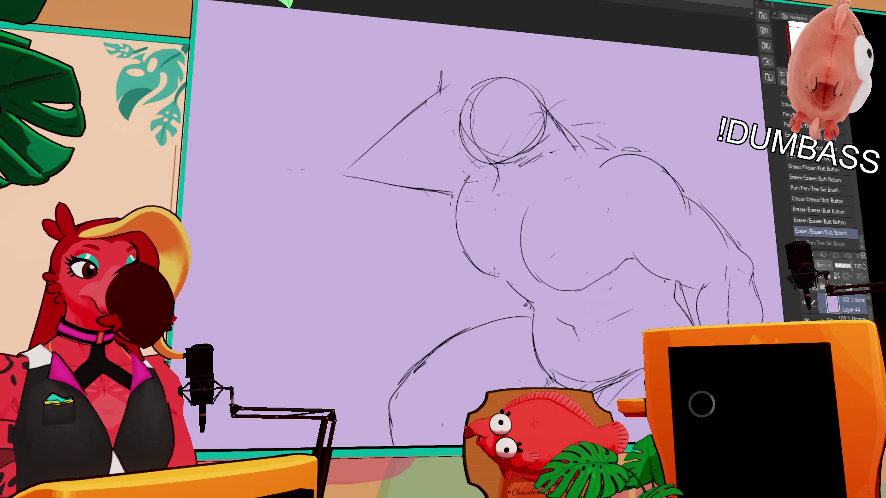
left_click_drag(495, 275, 507, 280)
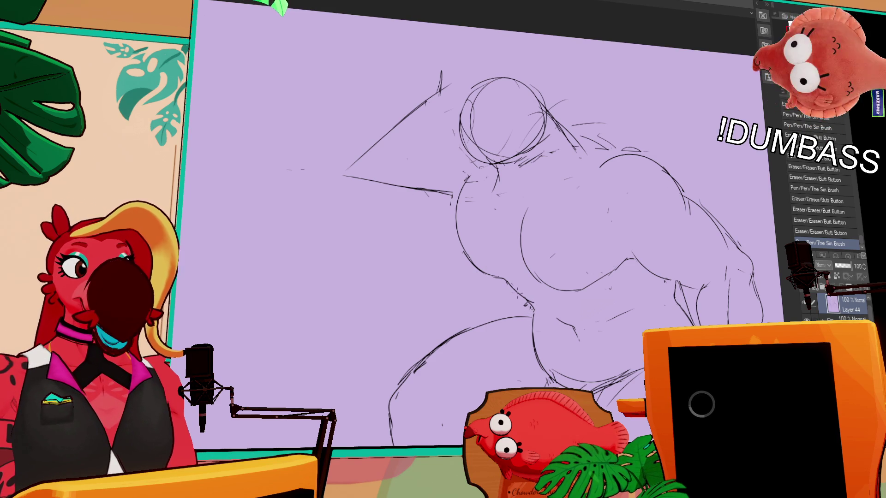
left_click_drag(652, 236, 684, 275)
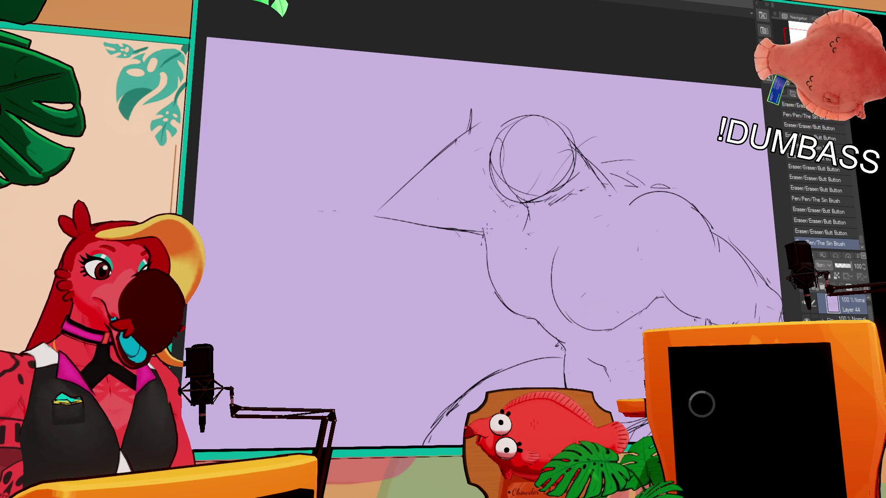
left_click_drag(482, 237, 484, 239)
mouse_move(536, 252)
left_mouse_down()
mouse_move(518, 259)
mouse_move(535, 256)
mouse_move(550, 294)
mouse_move(502, 304)
left_mouse_up()
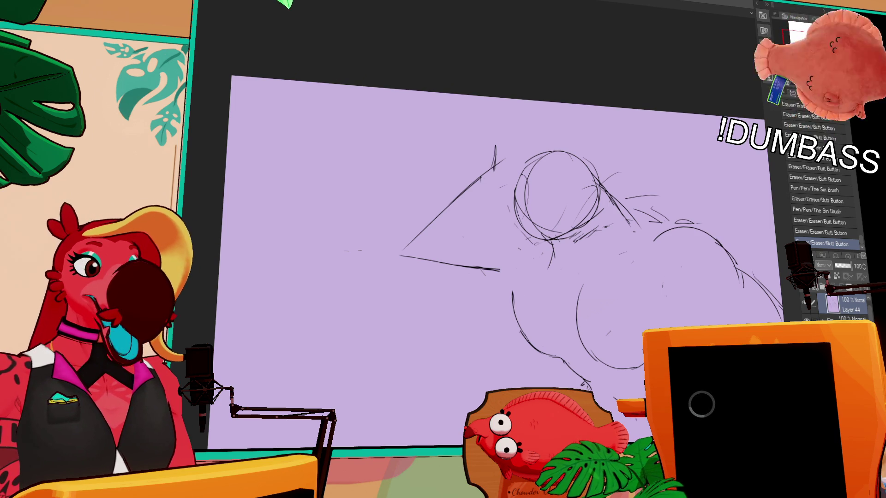
Step: Erase the raised arm's old lower line and redraw its edge with curved strokes beneath it
left_click_drag(457, 259, 407, 249)
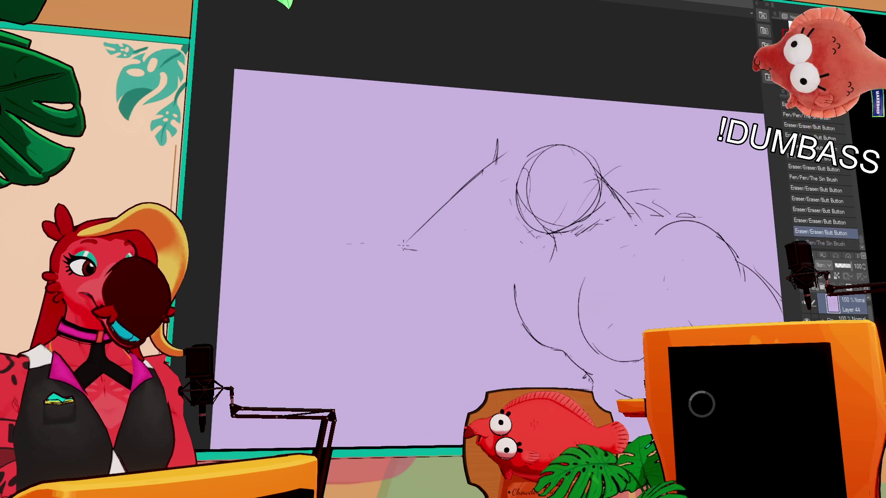
left_click_drag(477, 223, 404, 246)
key("ctrl+z")
mouse_move(513, 228)
left_mouse_down()
mouse_move(405, 243)
mouse_move(483, 309)
mouse_move(510, 312)
left_mouse_up()
key("ctrl+z")
key("ctrl+z")
key("ctrl+z")
left_click_drag(415, 290, 508, 308)
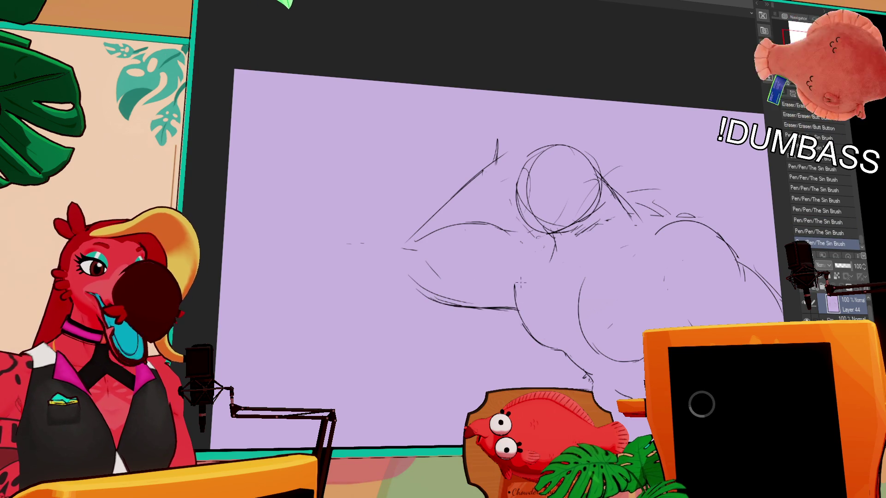
left_click_drag(513, 278, 514, 286)
Step: Refine the lines around the figure's neck with several short strokes
left_click_drag(623, 208, 609, 229)
mouse_move(613, 222)
left_mouse_down()
mouse_move(601, 235)
mouse_move(619, 236)
left_mouse_up()
left_click_drag(609, 231, 614, 236)
mouse_move(602, 172)
left_mouse_down()
mouse_move(628, 205)
mouse_move(629, 226)
mouse_move(637, 224)
left_mouse_up()
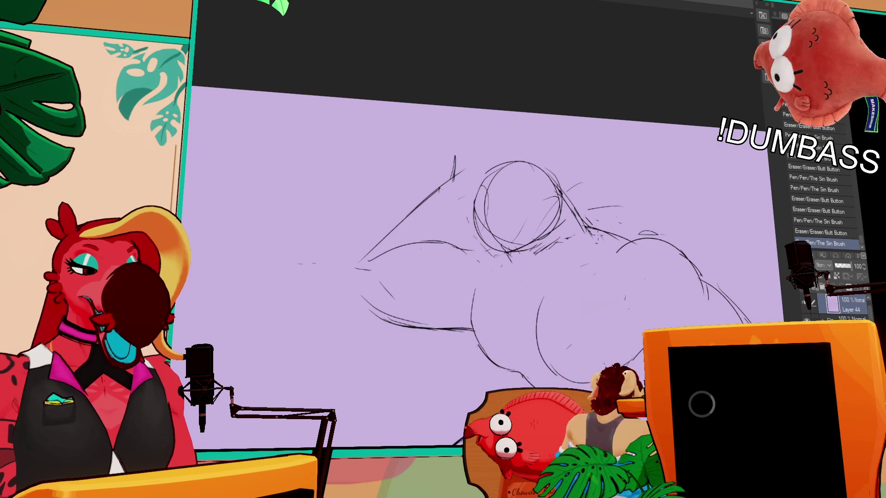
Step: Clear the stray lines inside the head circle and at the chin, keeping the last pen stroke
left_click_drag(543, 221, 565, 241)
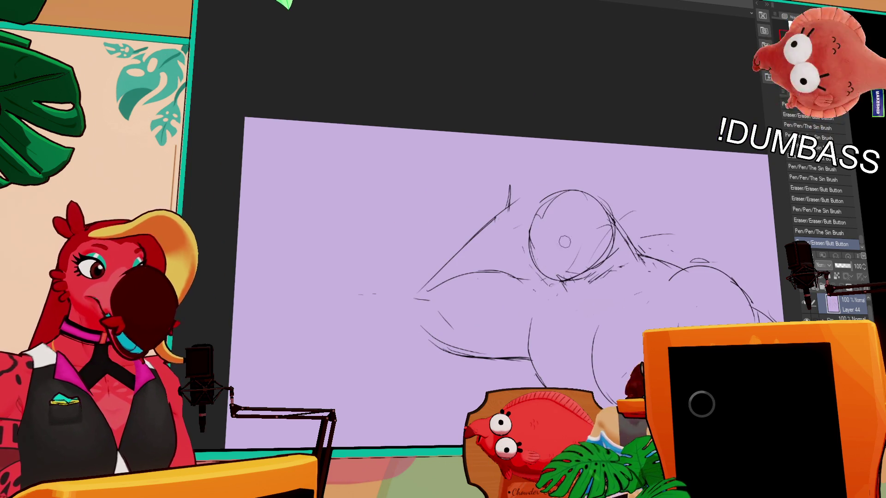
left_click_drag(558, 272, 590, 250)
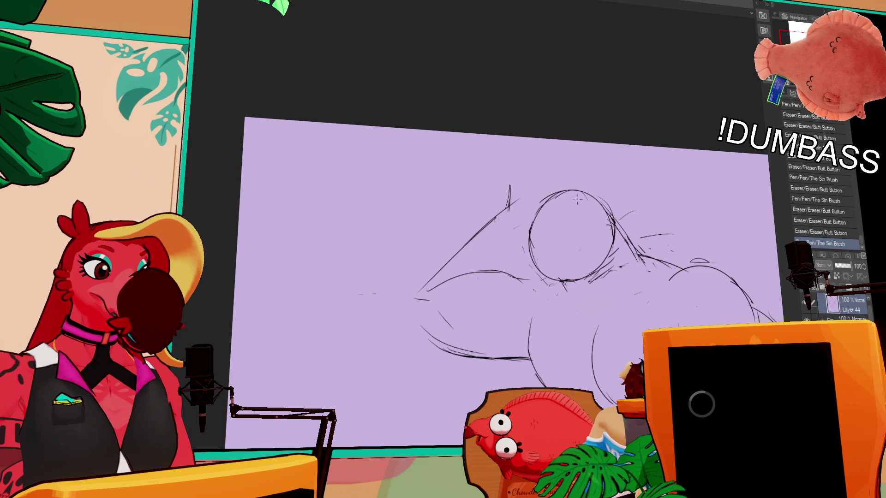
key("ctrl+z")
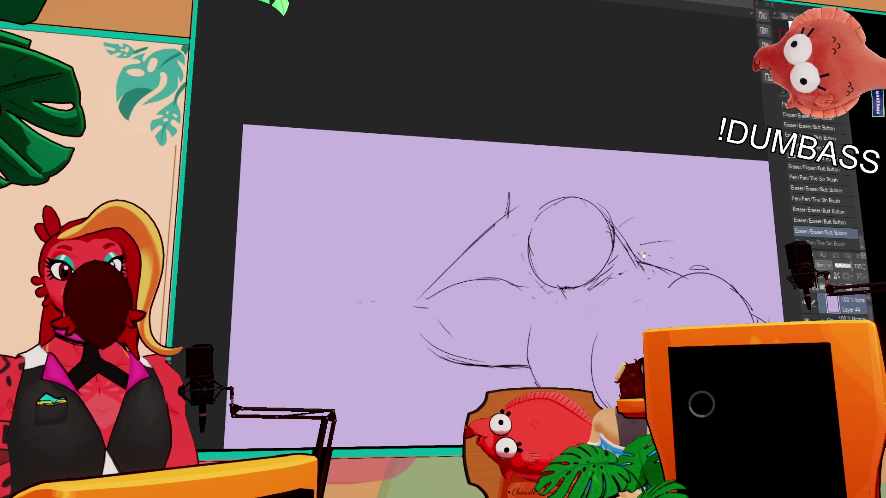
left_click_drag(543, 355, 506, 251)
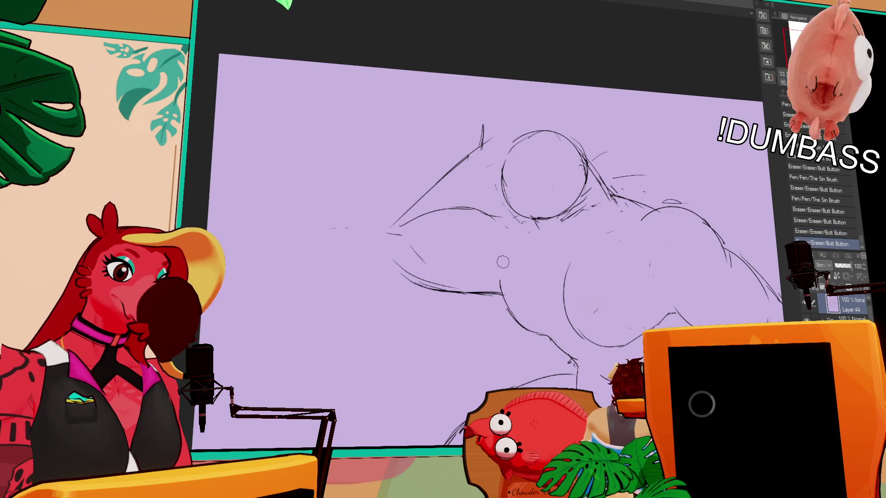
key("ctrl+y")
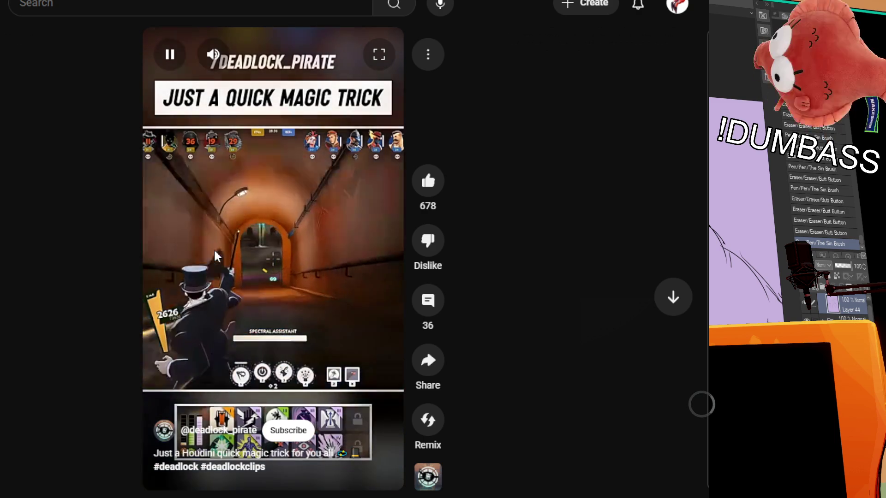
left_click(217, 257)
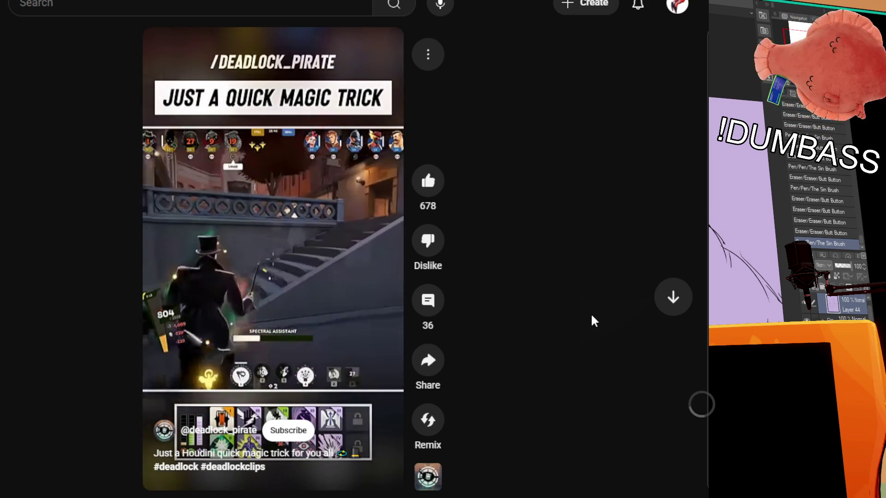
left_click(279, 288)
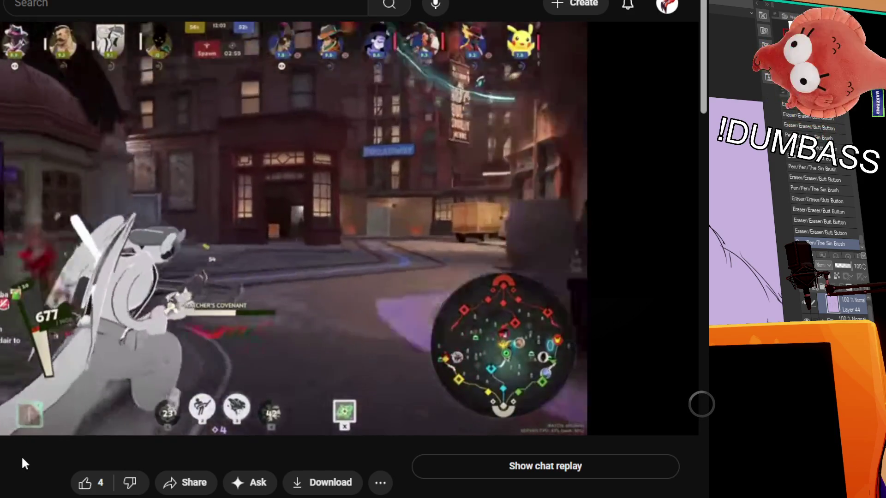
Step: Skip the Deadlock video ahead in five-second jumps five times
key("Right")
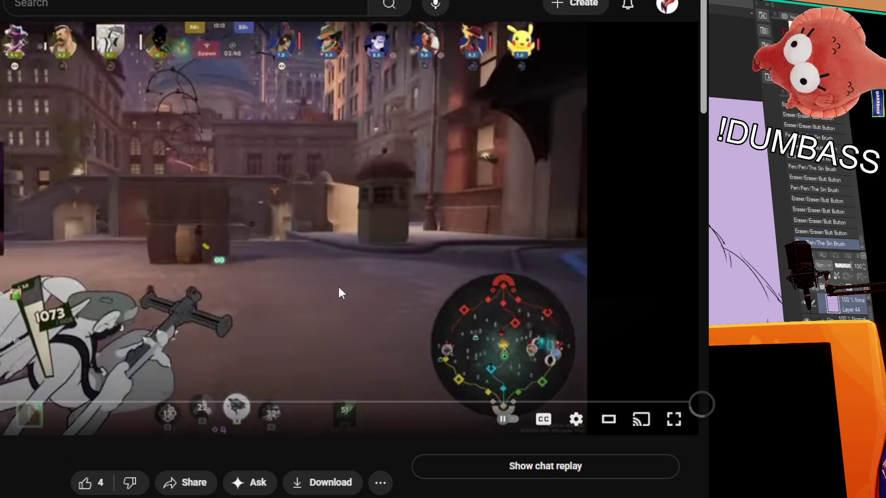
key("Right")
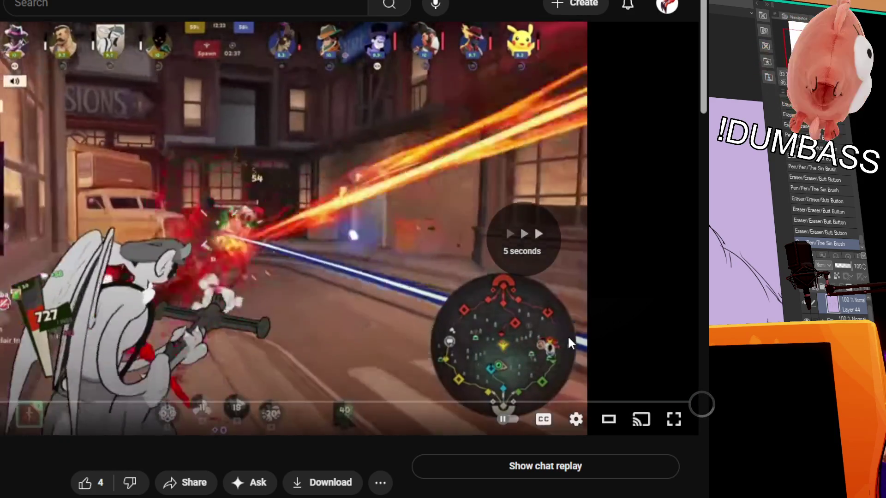
key("Right")
key("Right")
key("Right")
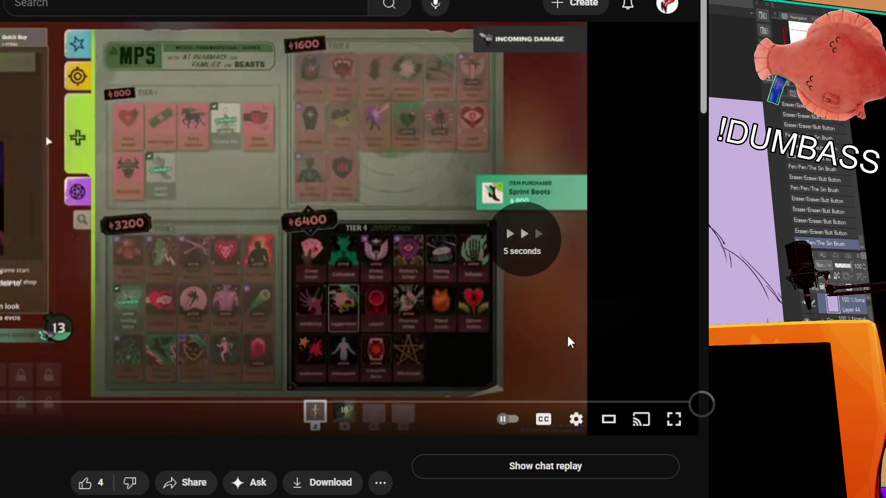
key("Right")
key("Right")
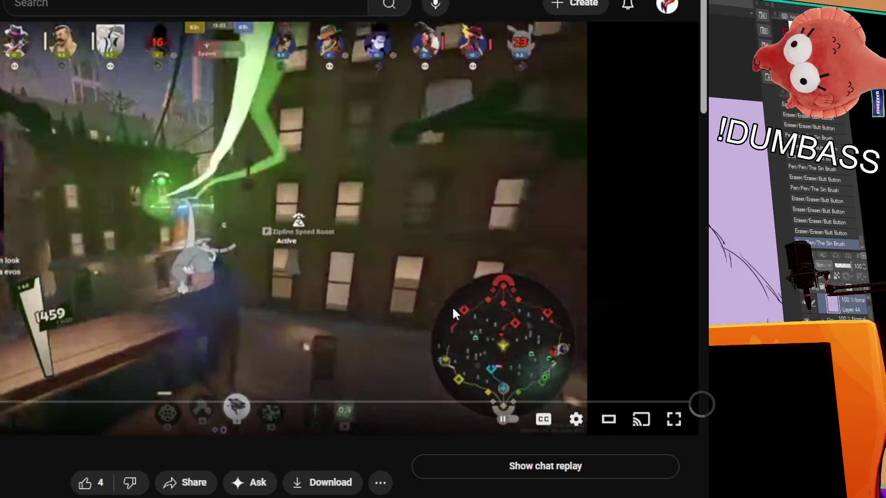
key("Right")
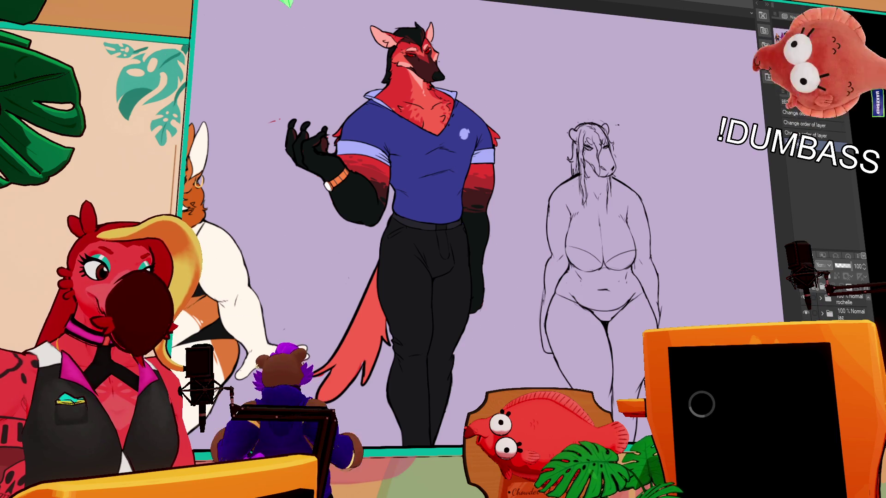
Step: Hide the red character's clothing layer and bring the lineup's second row into view
left_click(805, 312)
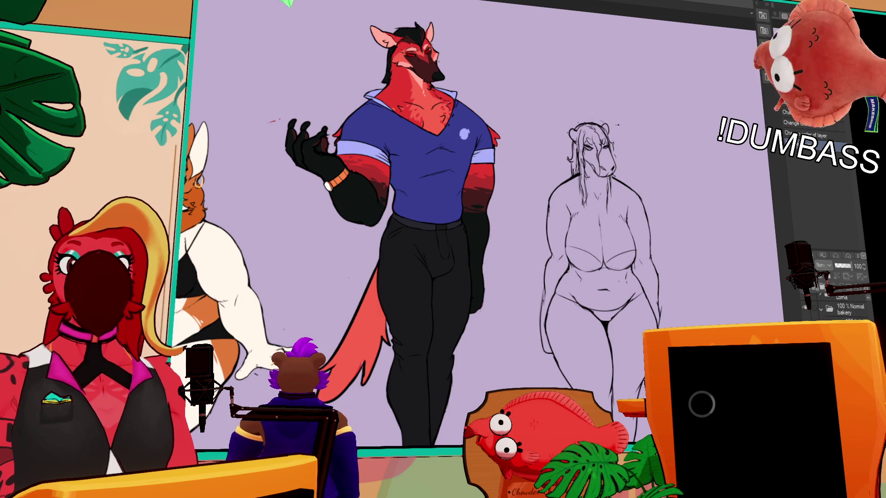
left_click(823, 308)
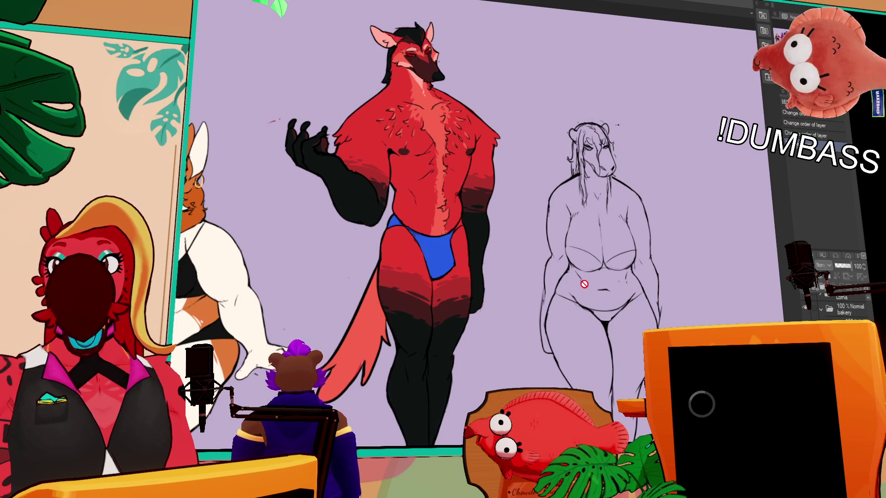
scroll(585, 284, "up", 1)
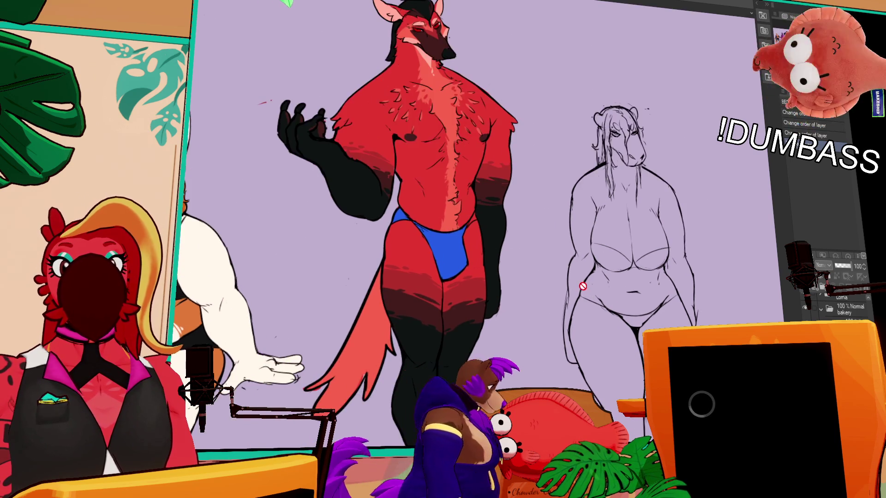
scroll(583, 285, "down", 1)
scroll(577, 258, "up", 1)
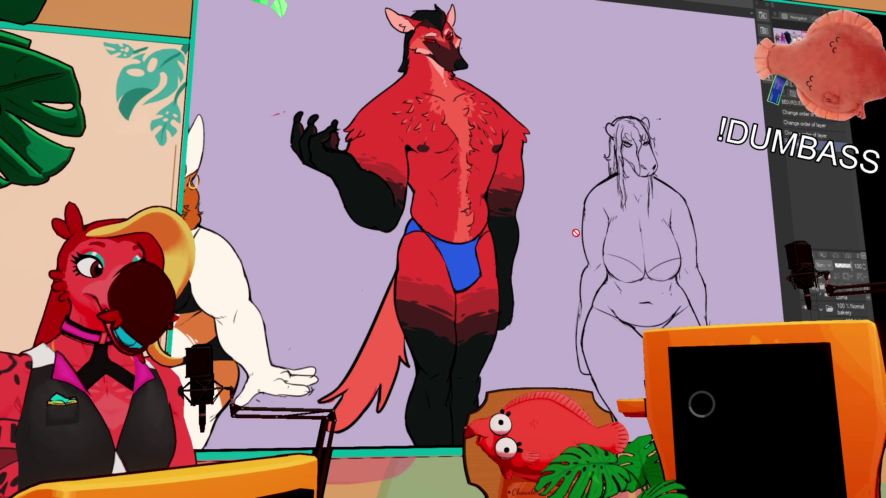
left_click_drag(575, 233, 540, 247)
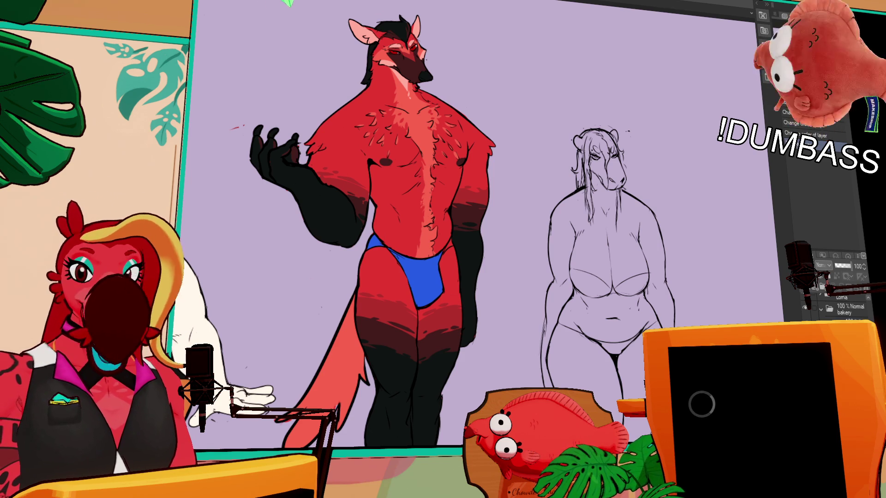
scroll(578, 291, "down", 3)
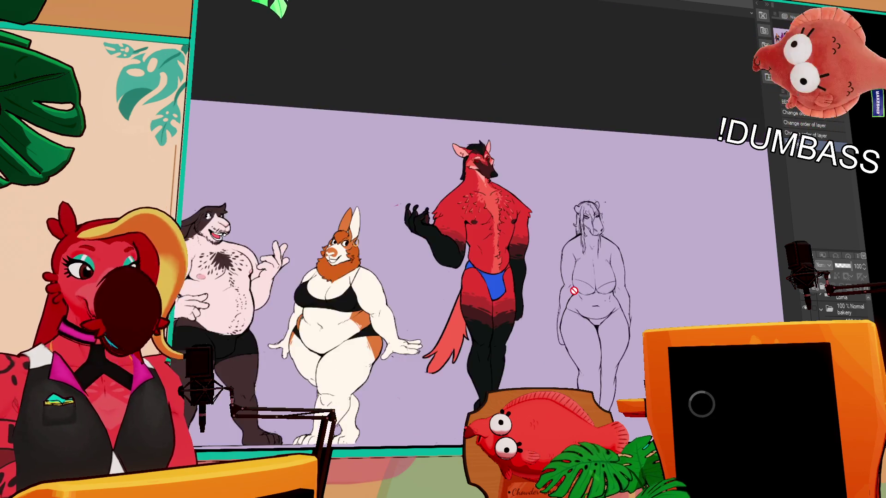
scroll(521, 315, "up", 3)
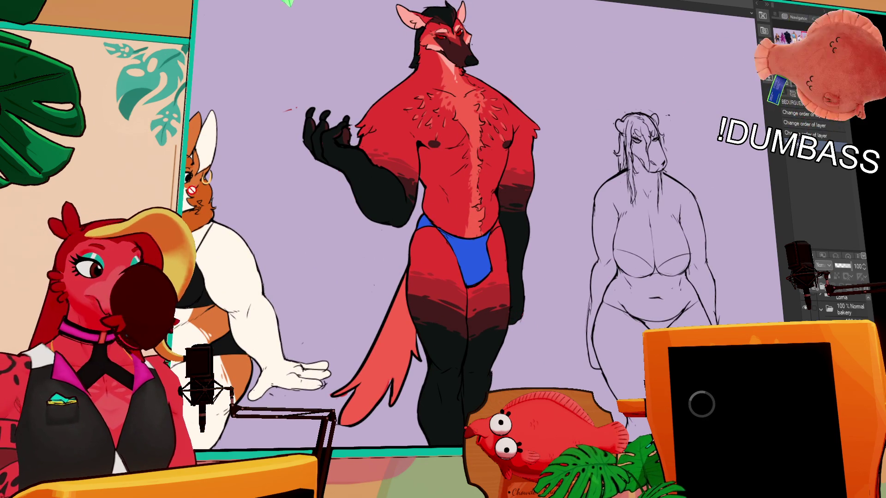
scroll(478, 277, "down", 1)
scroll(477, 277, "down", 2)
scroll(478, 277, "down", 1)
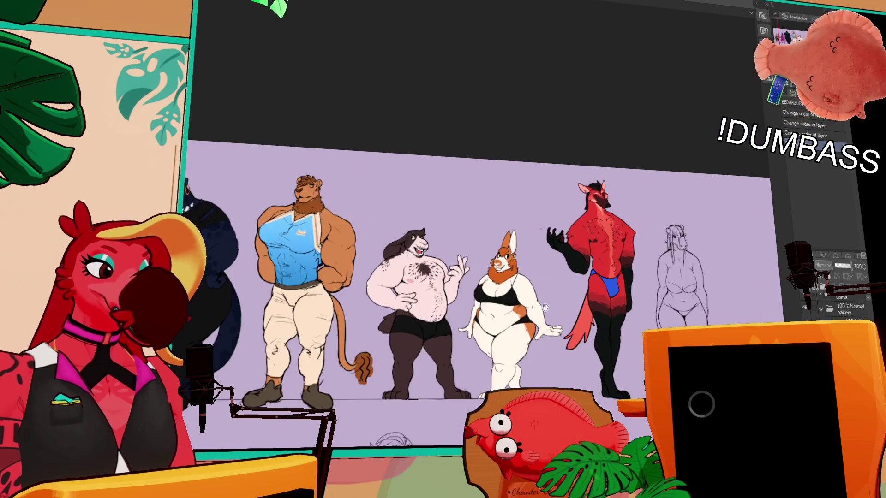
scroll(602, 388, "down", 1)
mouse_move(603, 415)
left_mouse_down()
mouse_move(601, 159)
mouse_move(245, 149)
left_mouse_up()
scroll(602, 159, "up", 1)
scroll(638, 222, "up", 1)
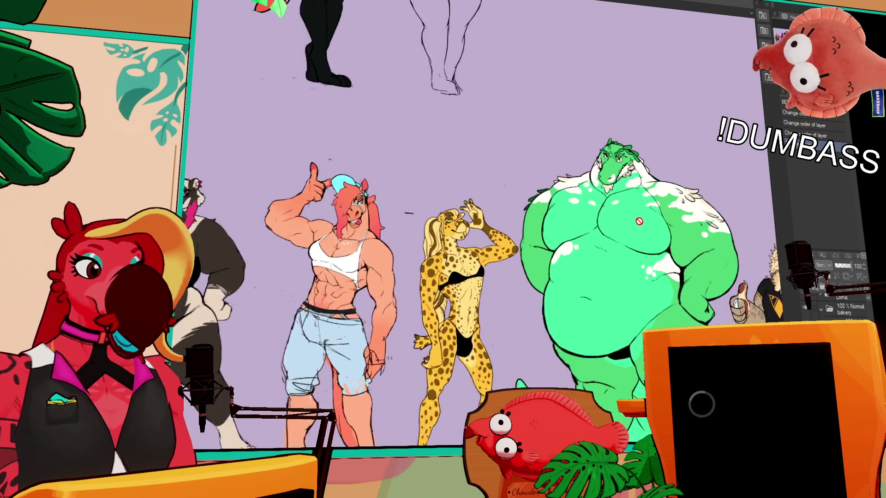
scroll(638, 222, "up", 1)
left_click_drag(638, 222, 573, 232)
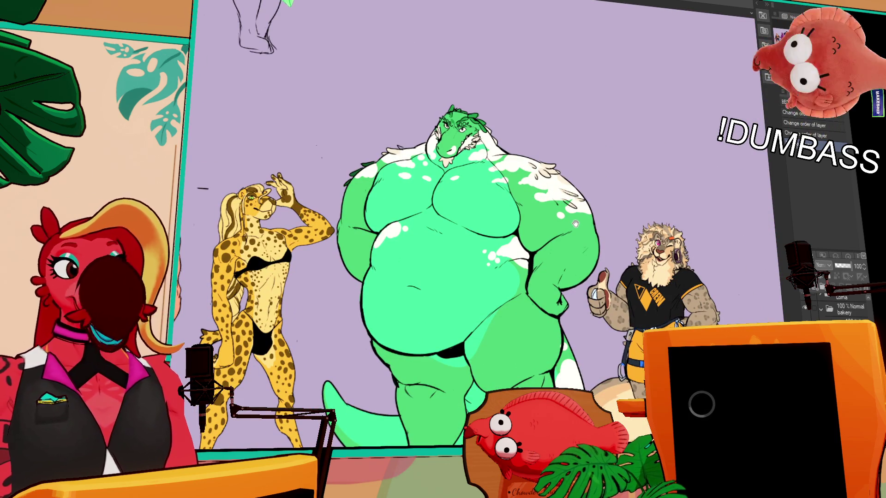
scroll(605, 225, "up", 1)
scroll(414, 195, "up", 1)
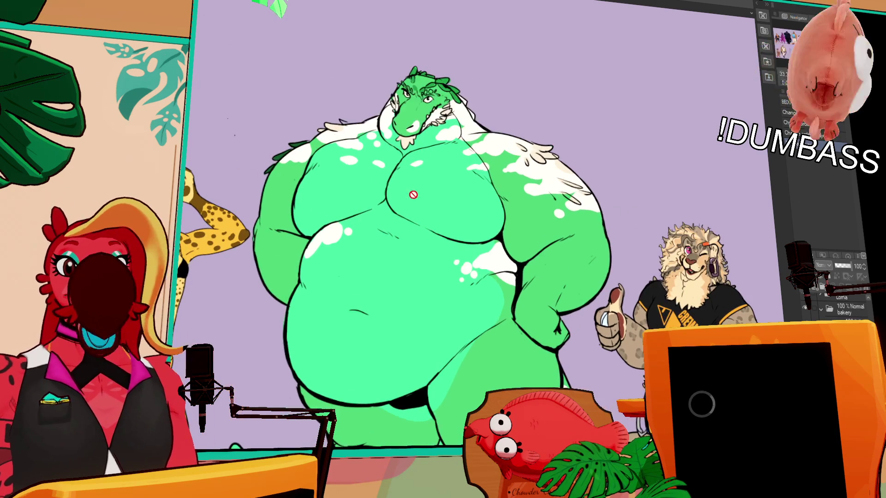
left_click_drag(477, 236, 473, 207)
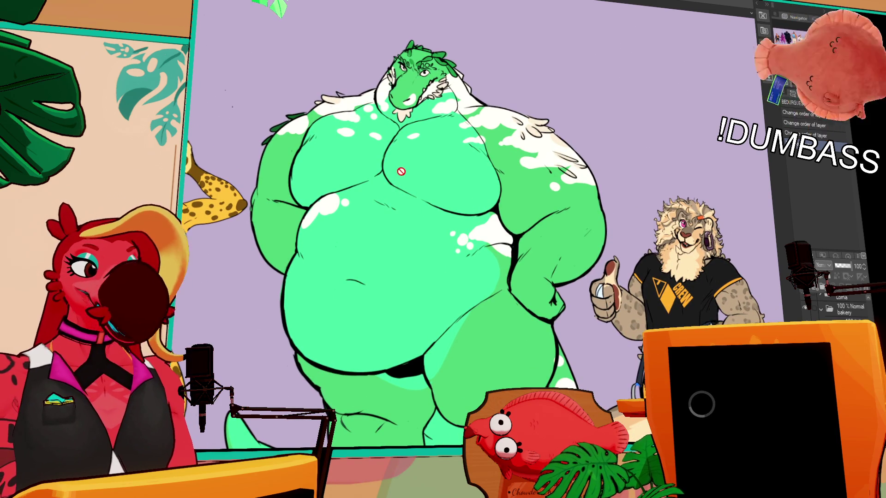
scroll(400, 171, "down", 2)
scroll(401, 170, "up", 2)
mouse_move(484, 103)
left_mouse_down()
mouse_move(554, 307)
mouse_move(674, 431)
left_mouse_up()
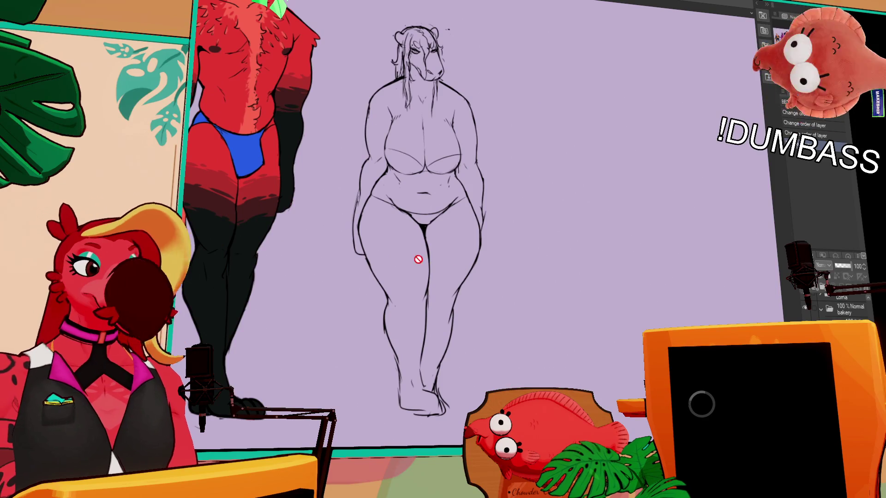
Step: Pan across the coloured characters and rows of the lineup, then switch to the sketch document
left_click_drag(418, 259, 599, 304)
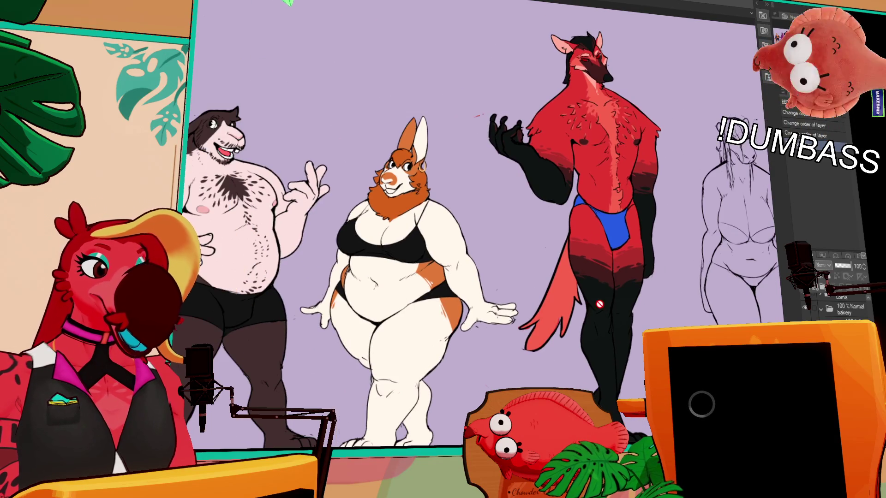
scroll(550, 285, "up", 2)
mouse_move(514, 247)
left_mouse_down()
mouse_move(561, 311)
mouse_move(502, 317)
left_mouse_up()
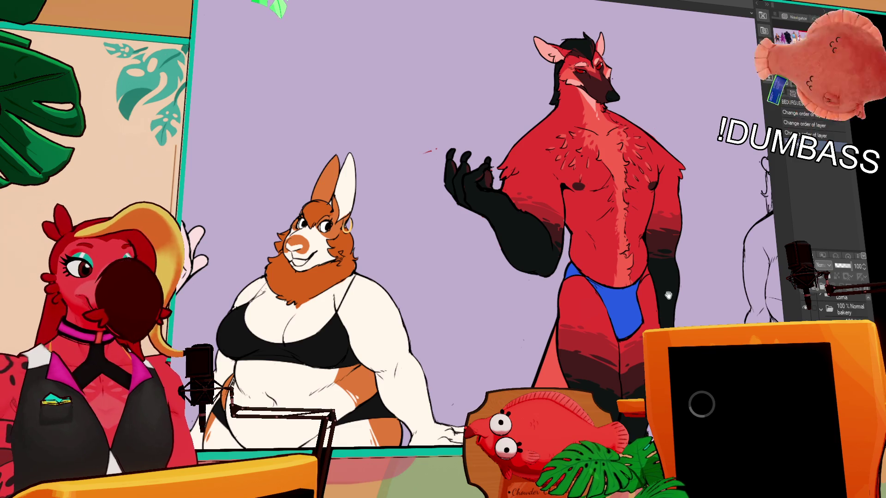
left_click_drag(668, 296, 332, 273)
left_click_drag(601, 333, 537, 281)
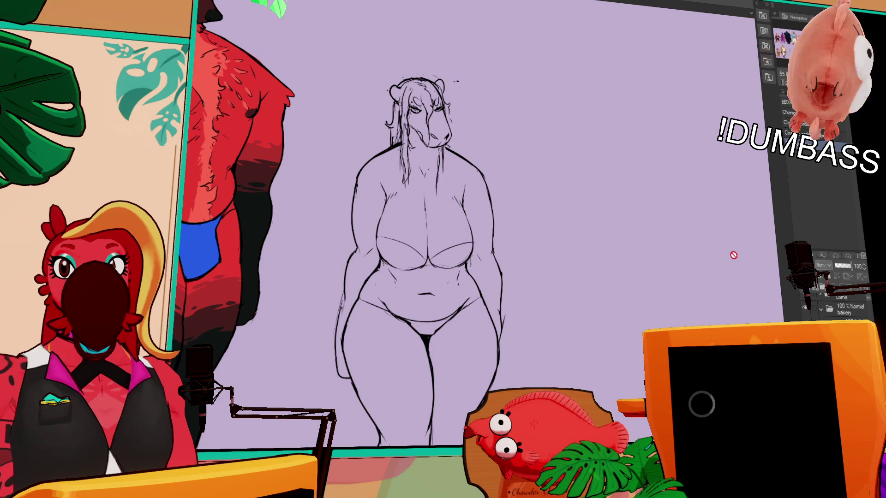
scroll(575, 239, "down", 3)
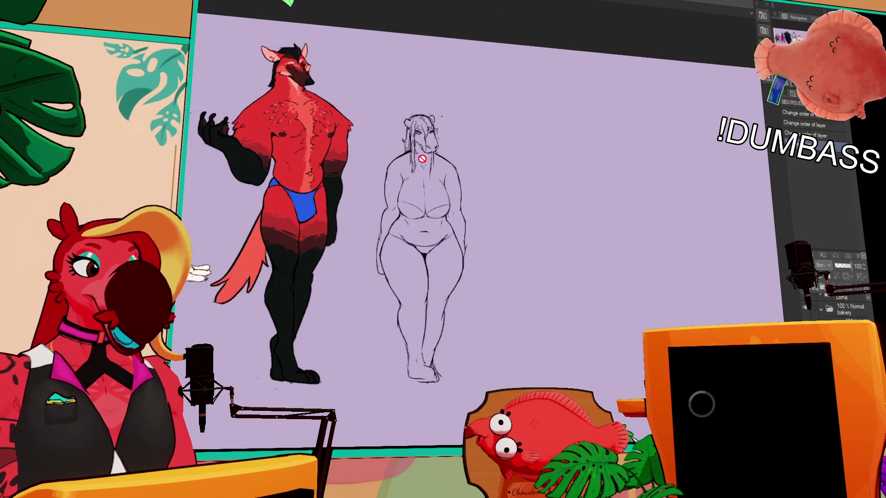
scroll(502, 295, "down", 2)
left_click_drag(503, 295, 596, 120)
scroll(592, 117, "down", 2)
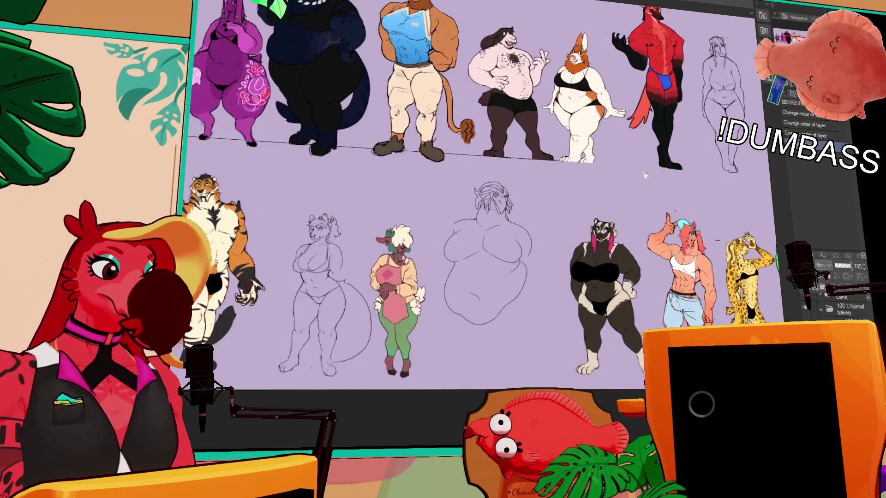
scroll(694, 265, "up", 2)
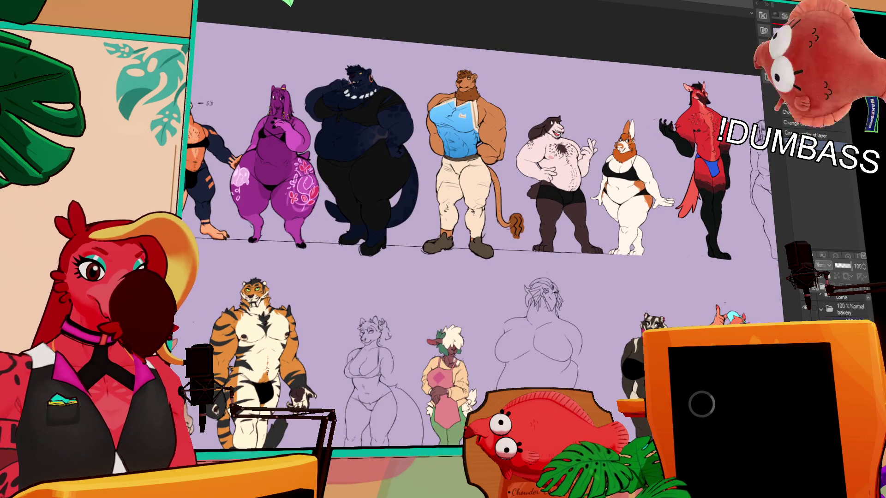
left_click_drag(560, 293, 390, 248)
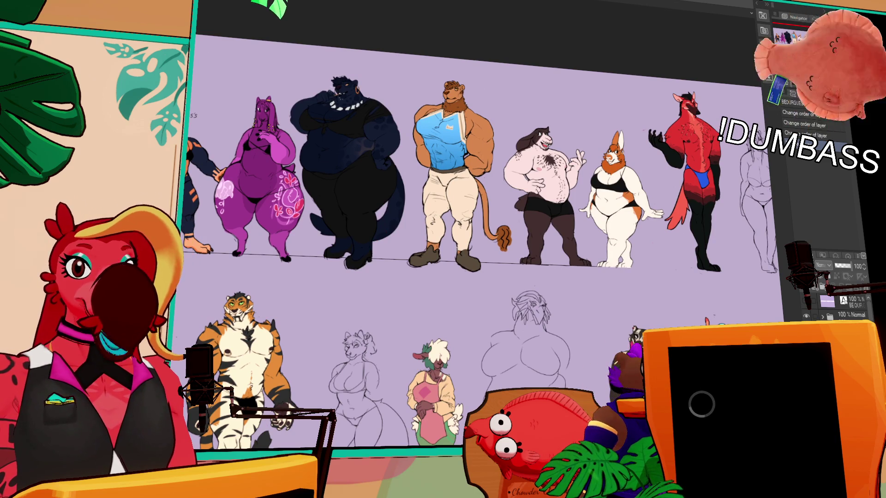
key("ctrl+Tab")
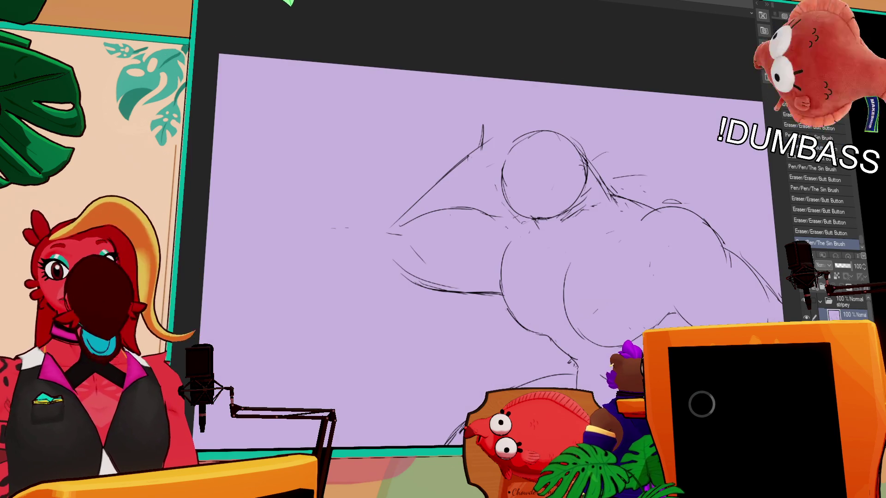
Step: Cycle back to the rough sketch document and fit the whole figure in view
key("ctrl+Tab")
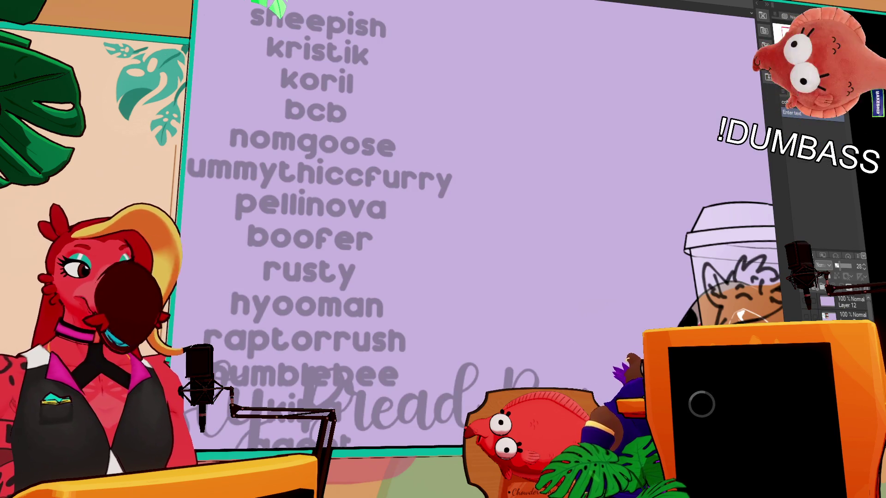
key("ctrl+Tab")
left_click_drag(464, 189, 414, 170)
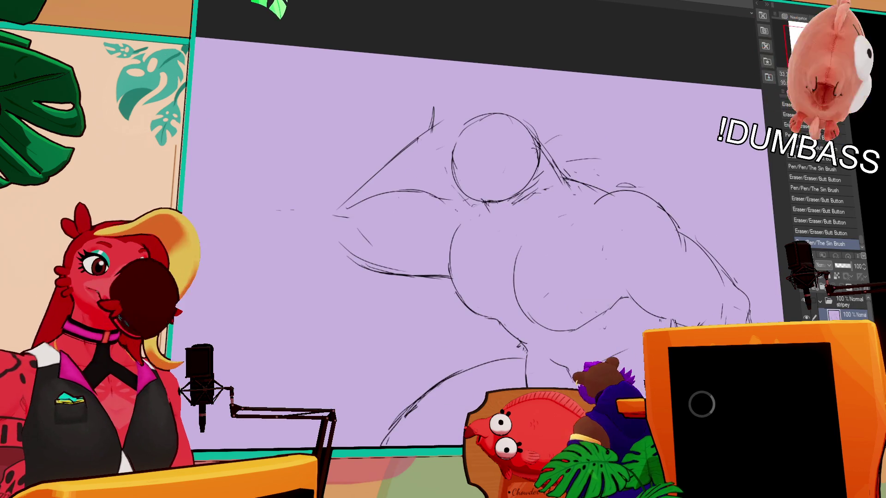
key("ctrl+minus")
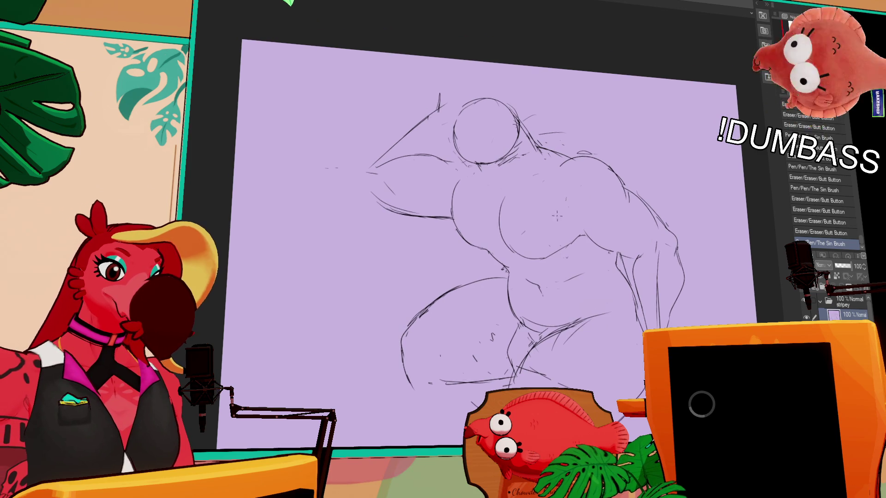
Step: Rework small marks on the torso and right arm, then lasso the raised arm
key("ctrl+z")
left_click_drag(499, 238, 509, 254)
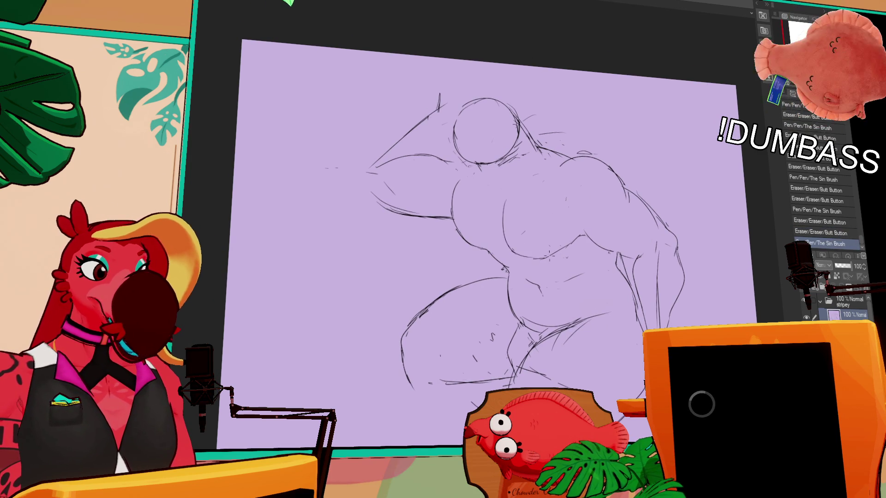
left_click_drag(511, 215, 508, 235)
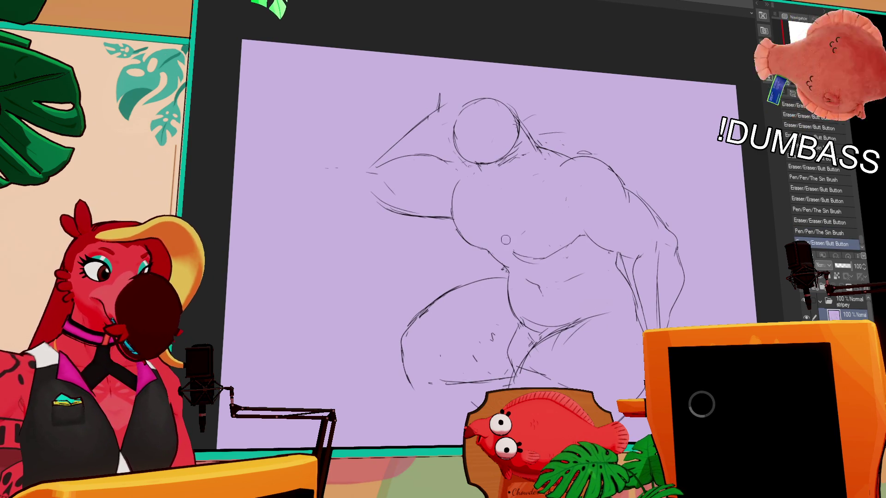
mouse_move(505, 197)
left_mouse_down()
mouse_move(504, 236)
mouse_move(517, 257)
mouse_move(548, 262)
left_mouse_up()
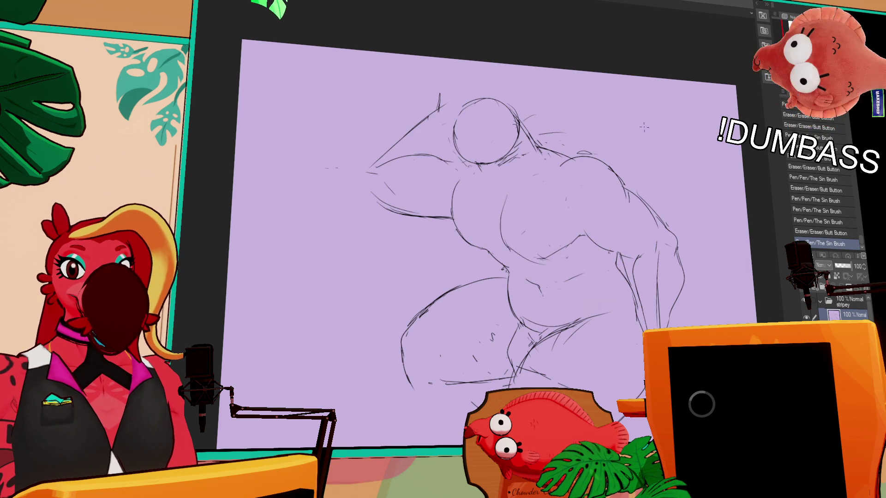
left_click_drag(656, 238, 657, 251)
left_click_drag(509, 172, 514, 178)
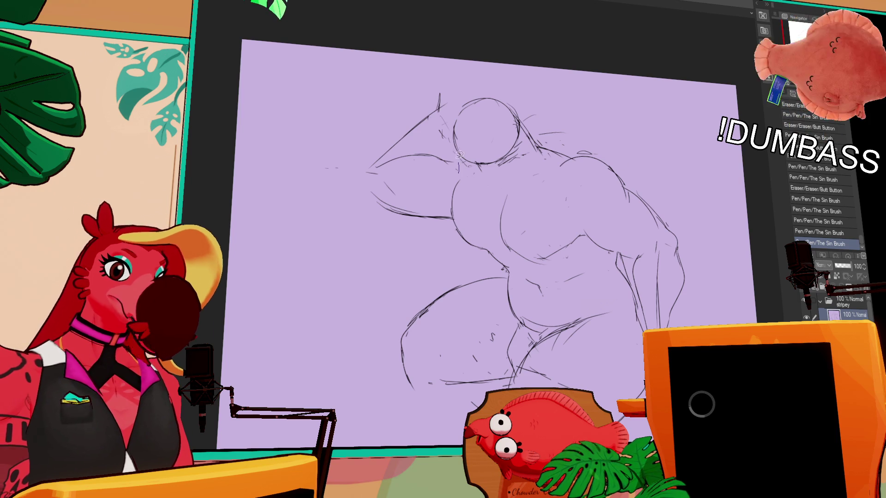
mouse_move(335, 160)
left_mouse_down()
mouse_move(443, 239)
mouse_move(456, 179)
left_mouse_up()
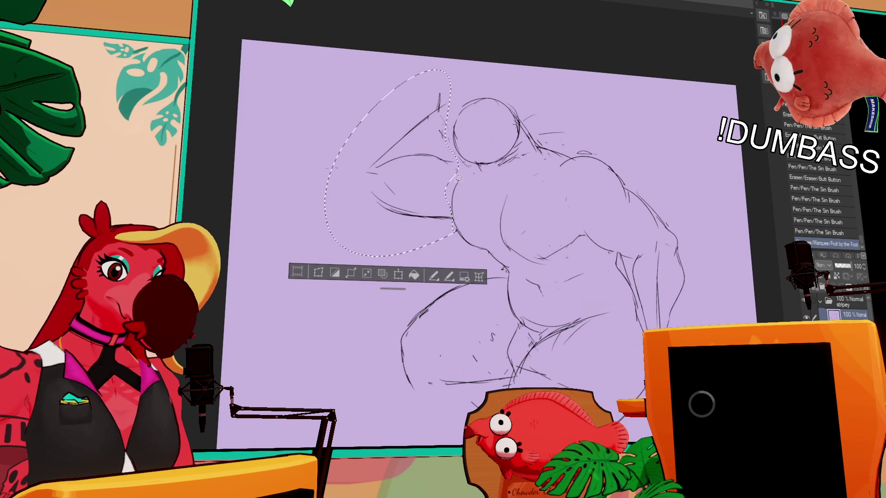
Step: Briefly transform the selected arm, then delete its strokes and clear the selection
left_click(447, 277)
mouse_move(471, 228)
left_mouse_down()
mouse_move(512, 224)
mouse_move(498, 239)
mouse_move(478, 230)
left_mouse_up()
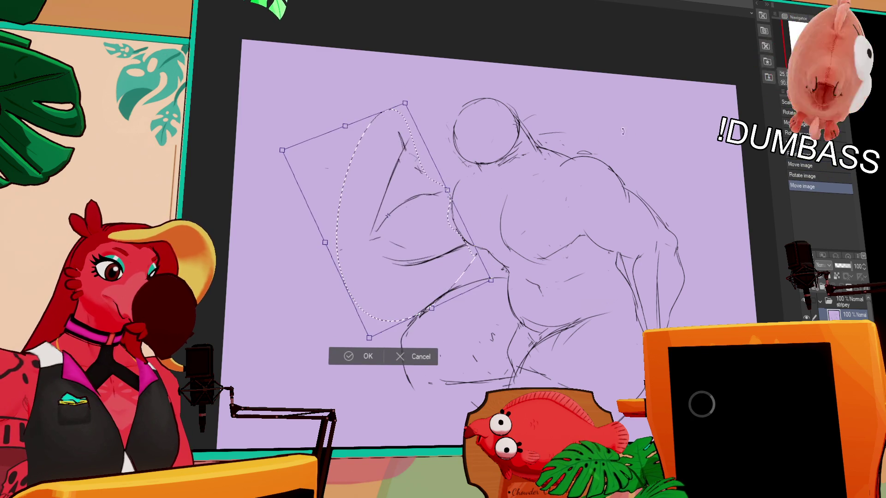
key("Return")
key("Delete")
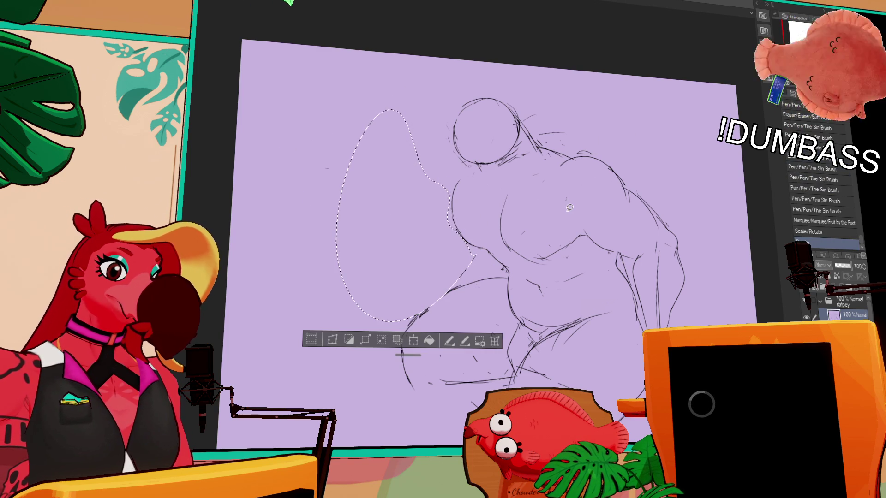
key("ctrl+d")
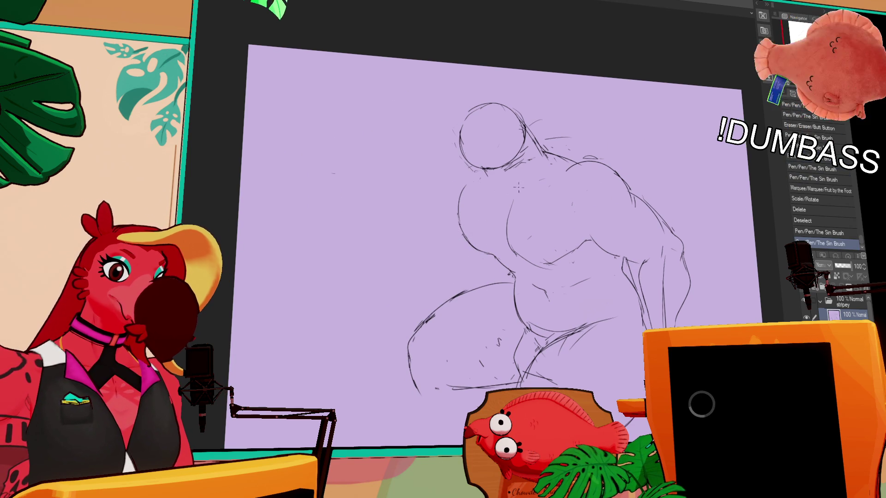
Step: Sketch face guide lines inside the head circle and lasso the head sketch
left_click_drag(484, 111, 487, 159)
left_click_drag(460, 134, 515, 139)
mouse_move(471, 118)
left_mouse_down()
mouse_move(477, 156)
mouse_move(506, 136)
mouse_move(519, 145)
left_mouse_up()
key("ctrl+z")
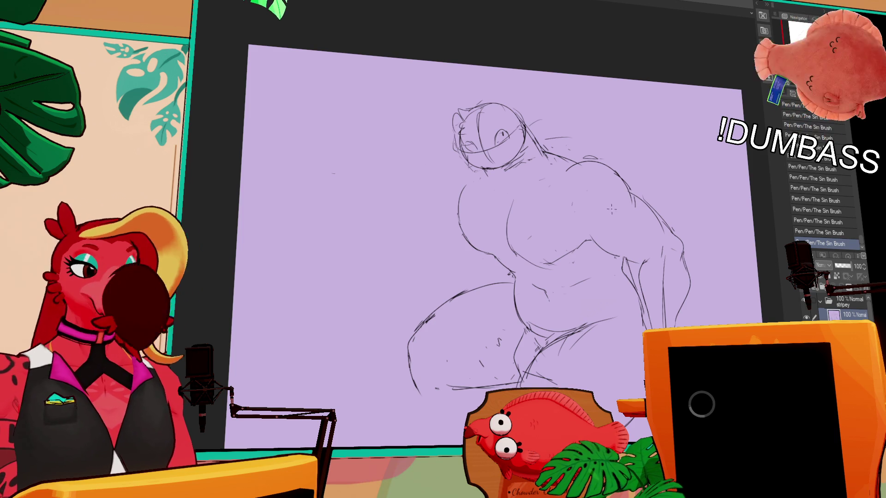
mouse_move(484, 174)
left_mouse_down()
mouse_move(445, 116)
mouse_move(545, 195)
left_mouse_up()
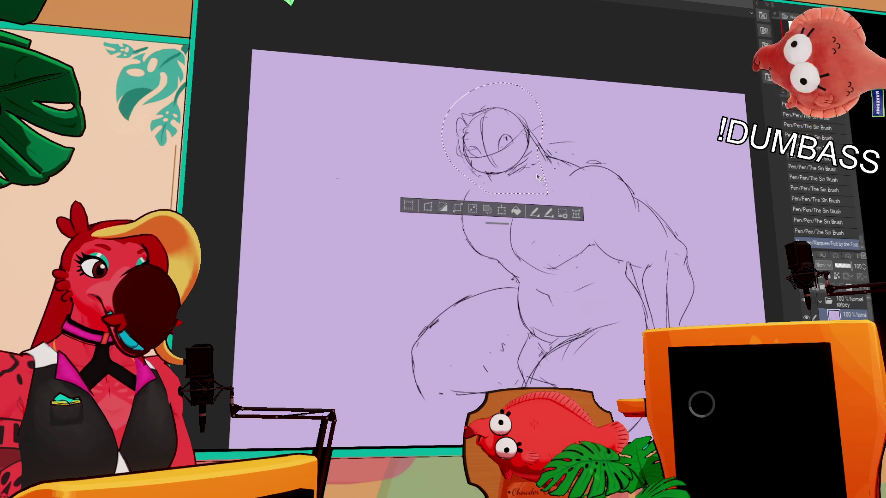
Step: Move the selected head down and left, erase and redraw the neck lines, then switch to the lineup
left_click_drag(539, 178, 530, 202)
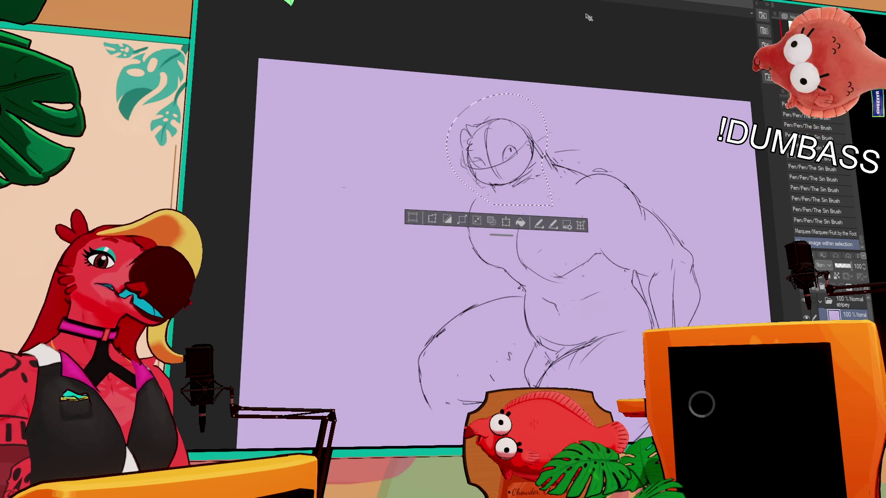
key("ctrl+d")
left_click(548, 153)
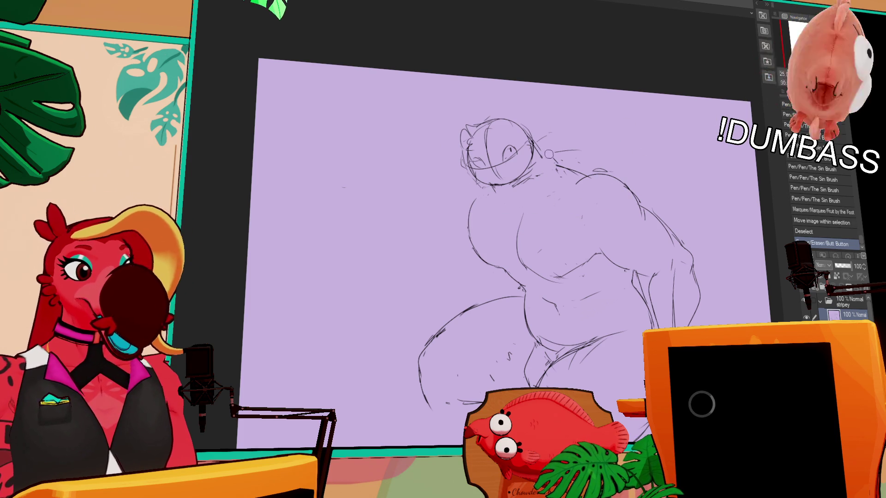
mouse_move(536, 142)
left_mouse_down()
mouse_move(548, 163)
mouse_move(581, 150)
mouse_move(551, 173)
mouse_move(570, 185)
left_mouse_up()
left_click_drag(505, 156, 525, 166)
key("ctrl+Tab")
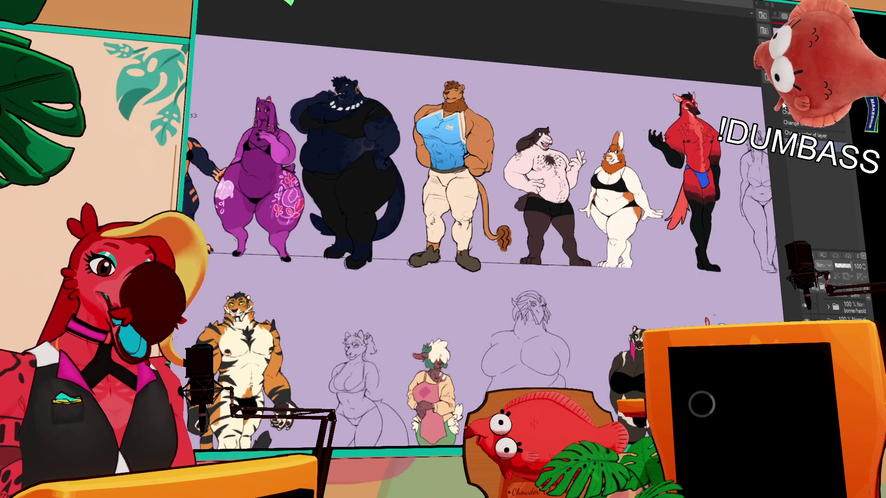
scroll(478, 242, "down", 5)
scroll(477, 242, "up", 2)
scroll(485, 277, "up", 1)
scroll(485, 277, "up", 2)
scroll(648, 250, "up", 2)
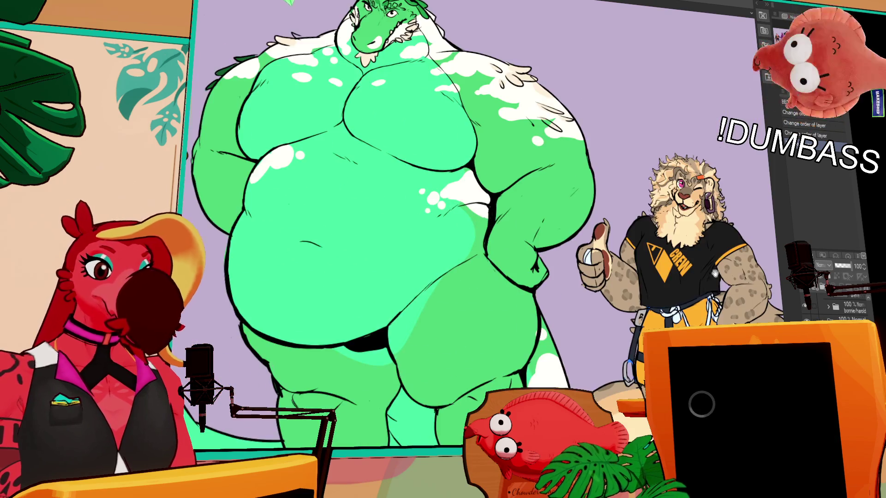
scroll(648, 249, "up", 2)
scroll(649, 249, "up", 1)
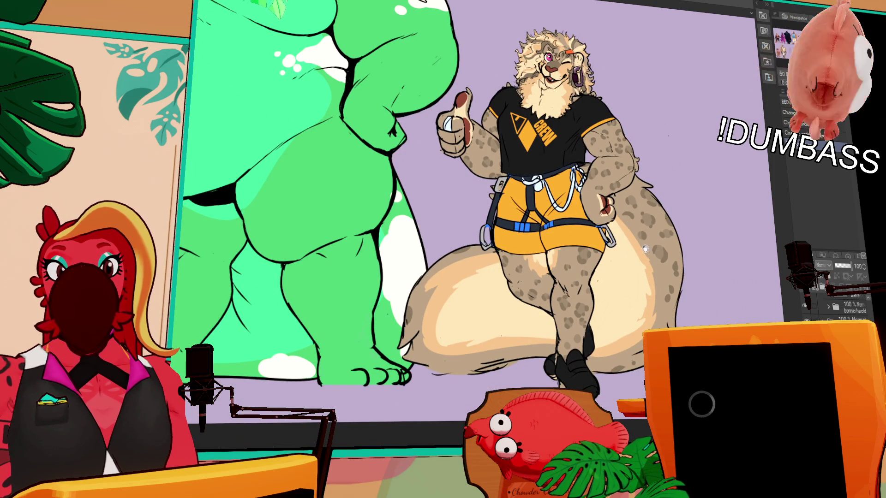
Step: Centre the green crocodile in view, then return to the muscular figure sketch
left_click_drag(505, 201, 666, 215)
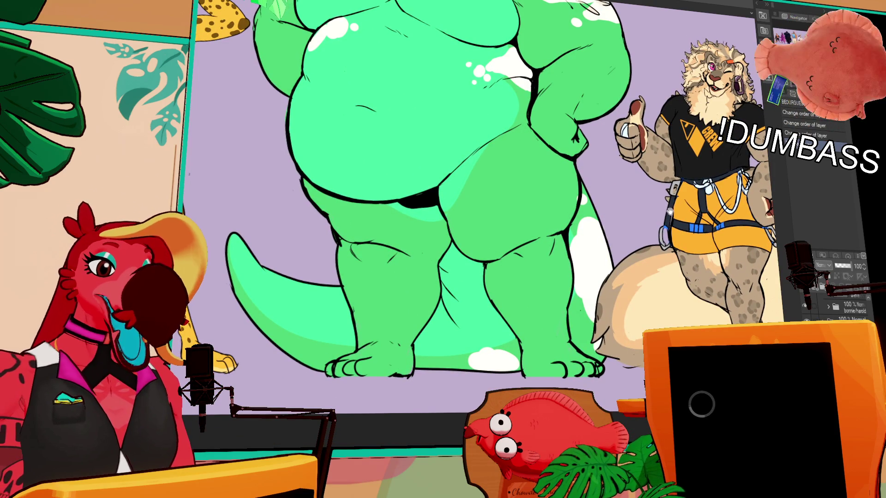
scroll(478, 222, "up", 3)
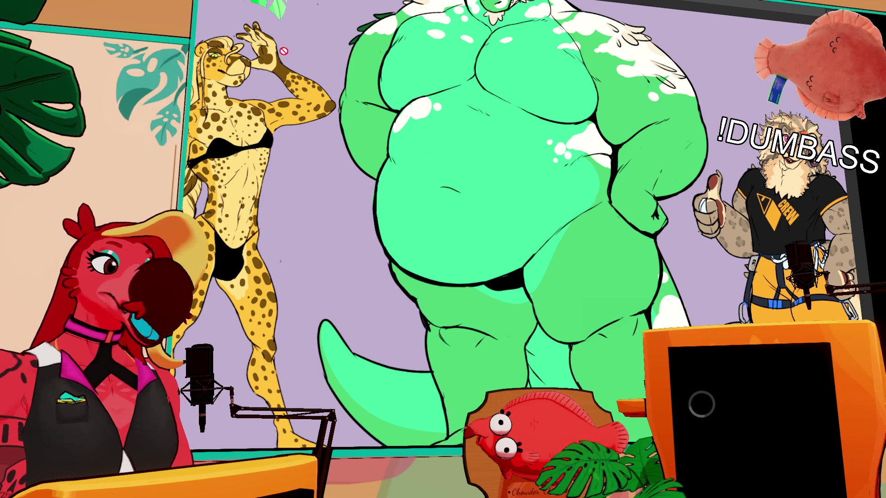
key("alt+Tab")
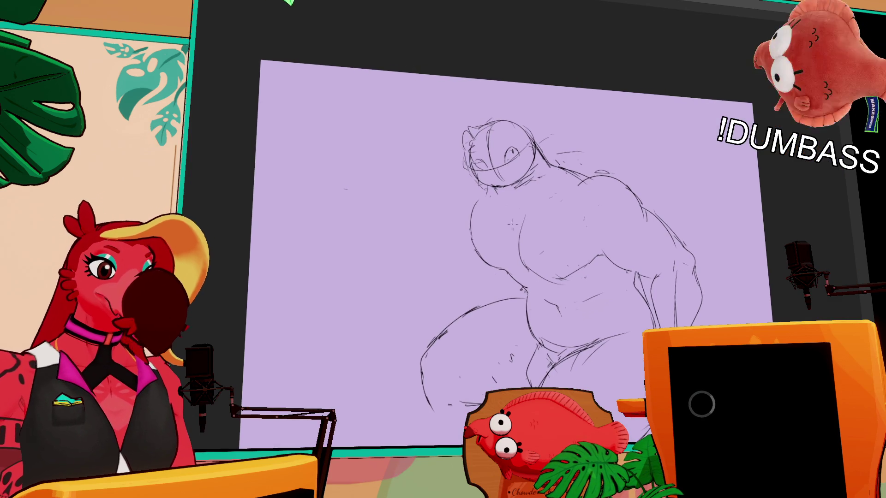
Step: Draw the raised arm's outer line at a shorter length and sketch the hand beside the face
left_click_drag(456, 186, 444, 225)
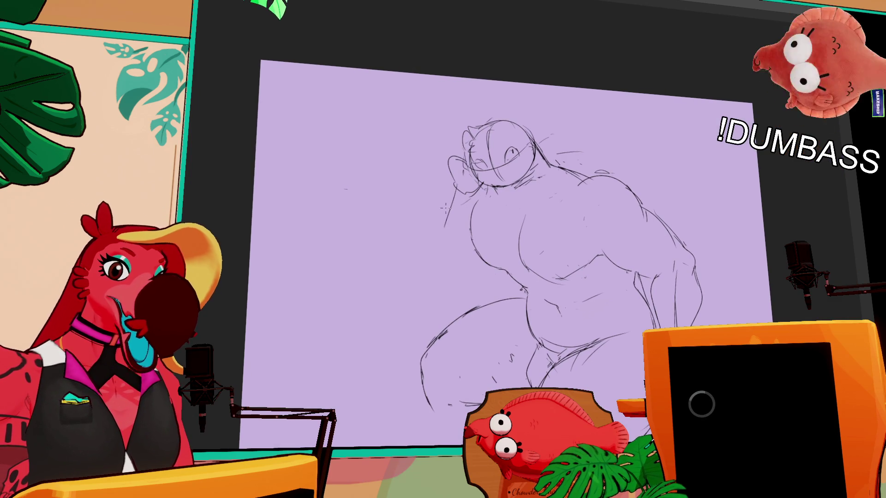
left_click_drag(448, 188, 428, 301)
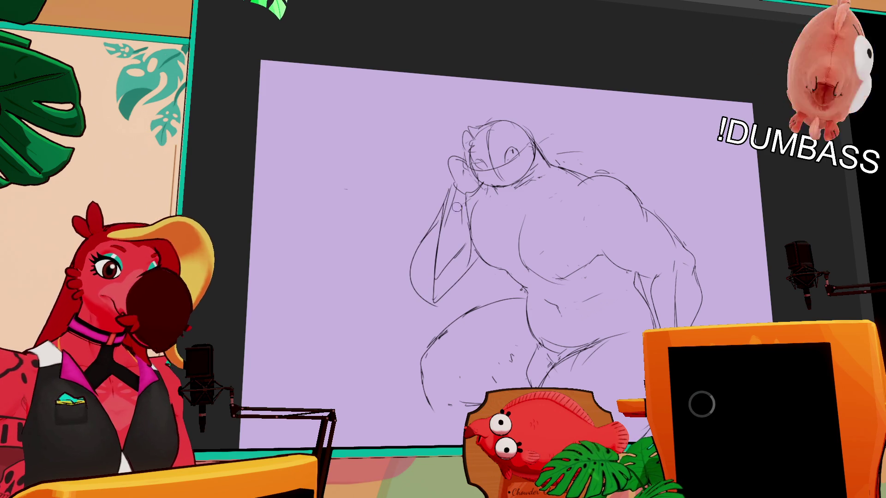
key("ctrl+z")
mouse_move(452, 185)
left_mouse_down()
mouse_move(421, 223)
mouse_move(418, 278)
left_mouse_up()
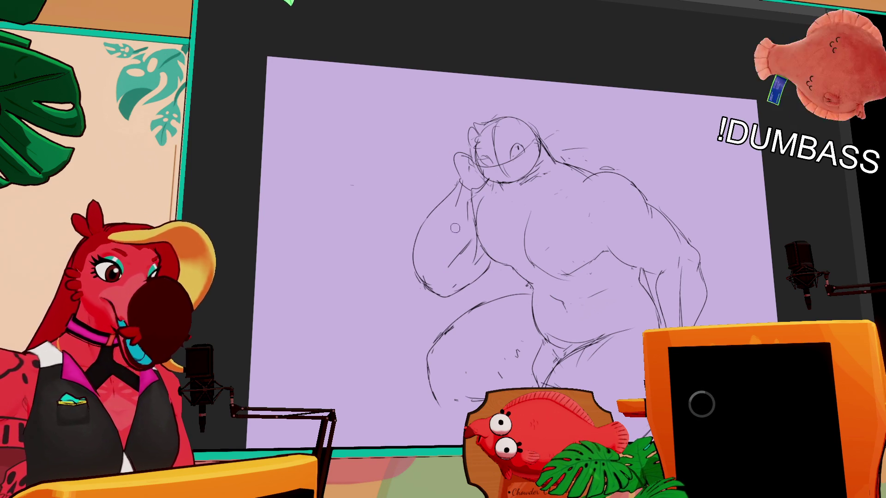
left_click_drag(462, 178, 449, 202)
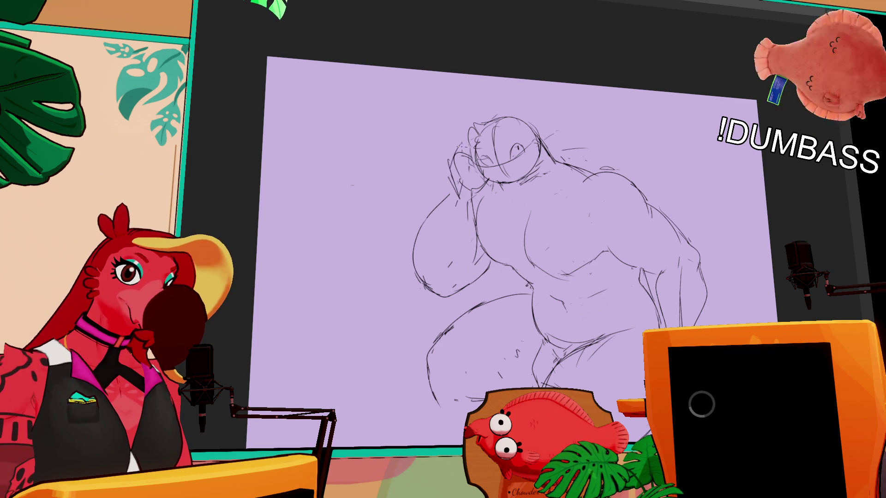
left_click_drag(458, 164, 448, 187)
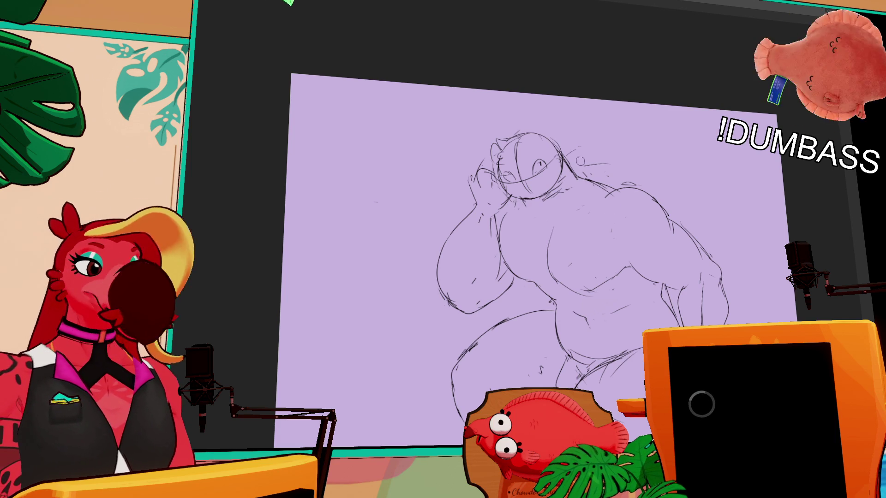
Step: Add a small arc near the raised hand and a short vertical stroke to the sketch
mouse_move(587, 229)
left_mouse_down()
mouse_move(585, 245)
mouse_move(577, 226)
left_mouse_up()
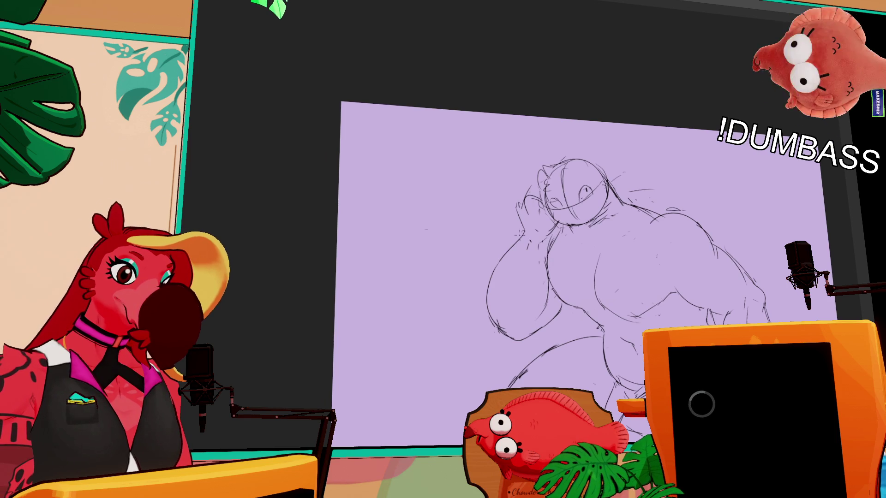
left_click_drag(525, 206, 542, 198)
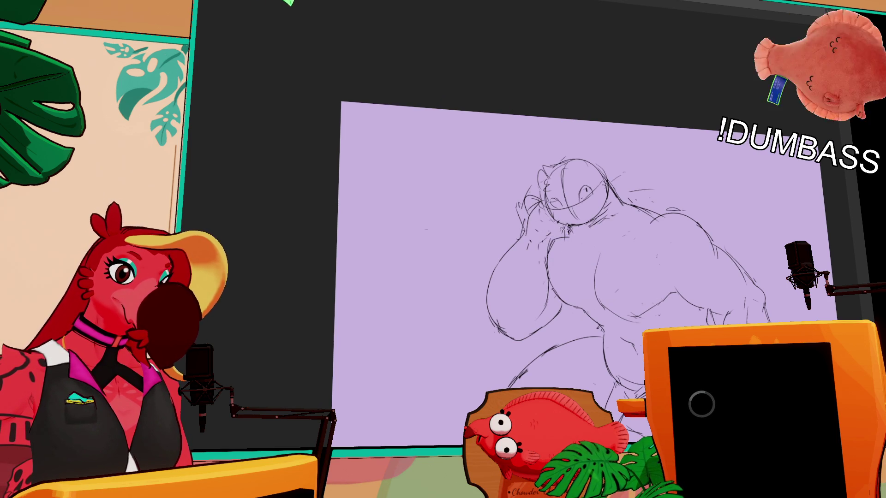
left_click_drag(659, 233, 646, 233)
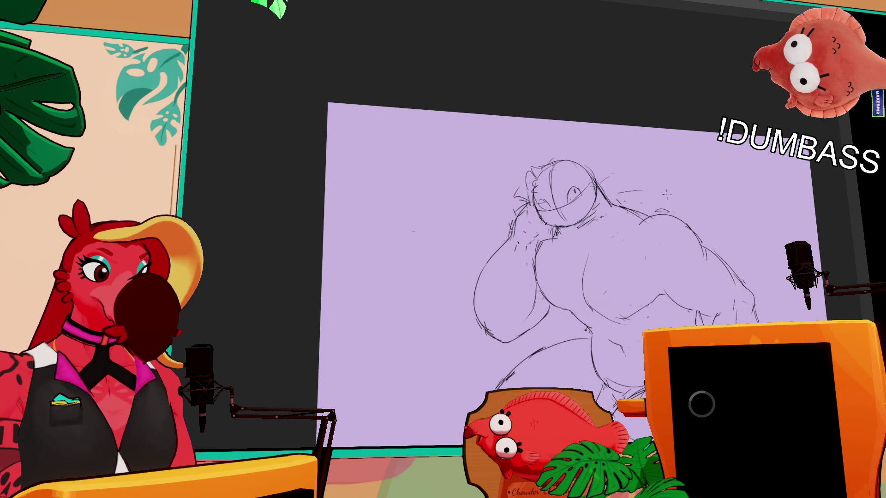
left_click_drag(665, 294, 664, 258)
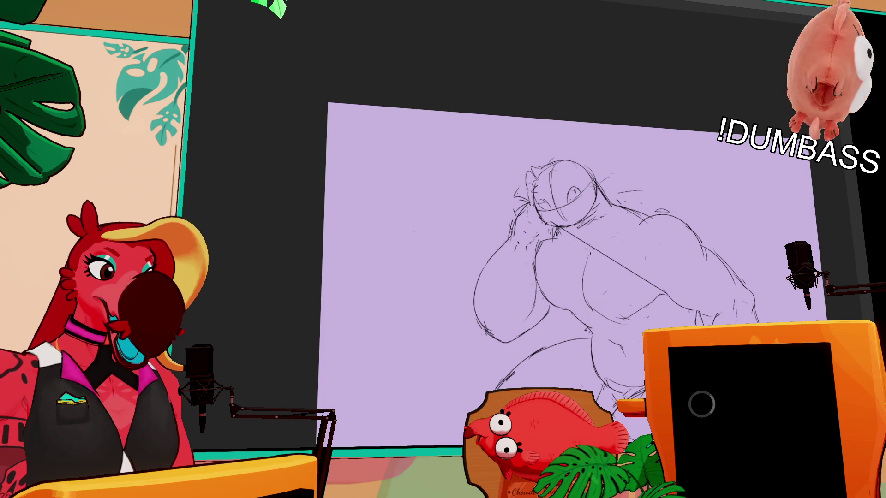
Step: Draw a diagonal double line across the chest from the neck toward the opposite side
left_click_drag(560, 232, 661, 297)
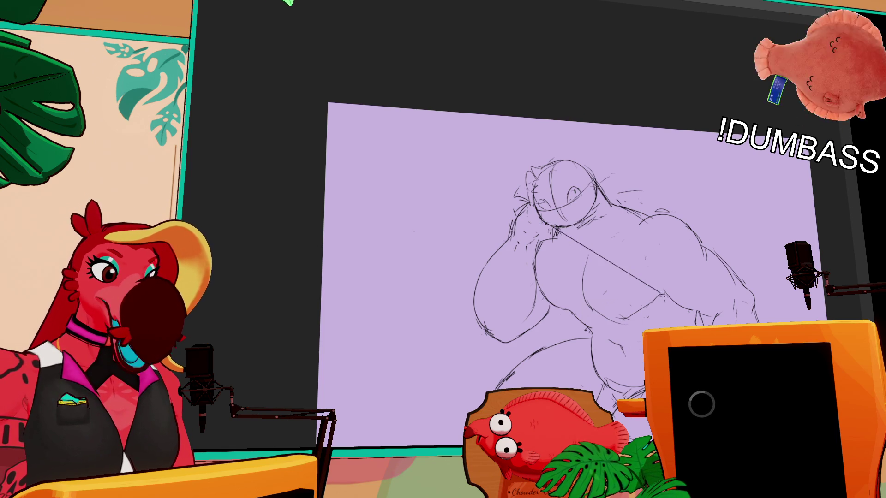
left_click_drag(561, 231, 666, 295)
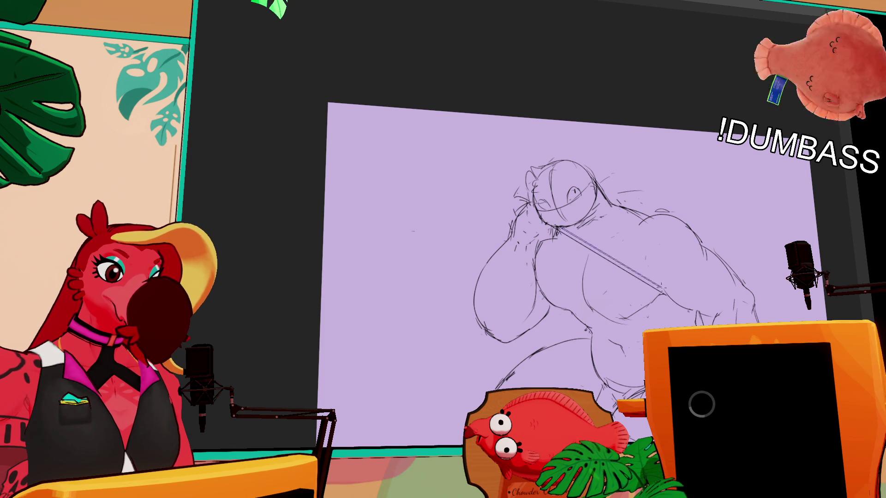